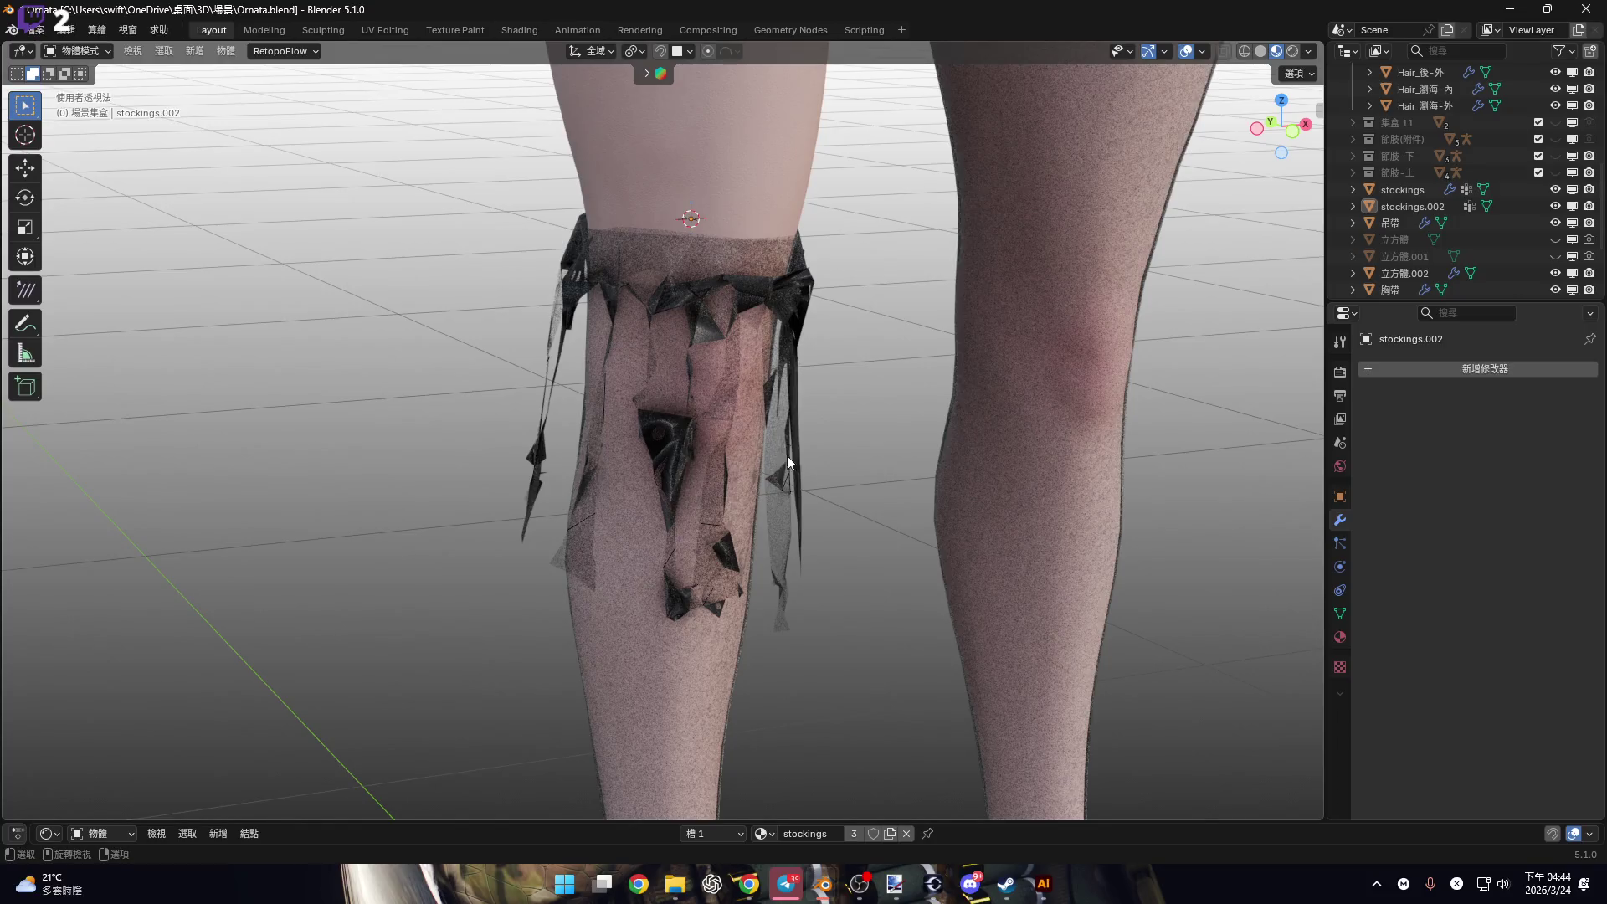
View the stocking band from the front and then from its left side.
click(1296, 134)
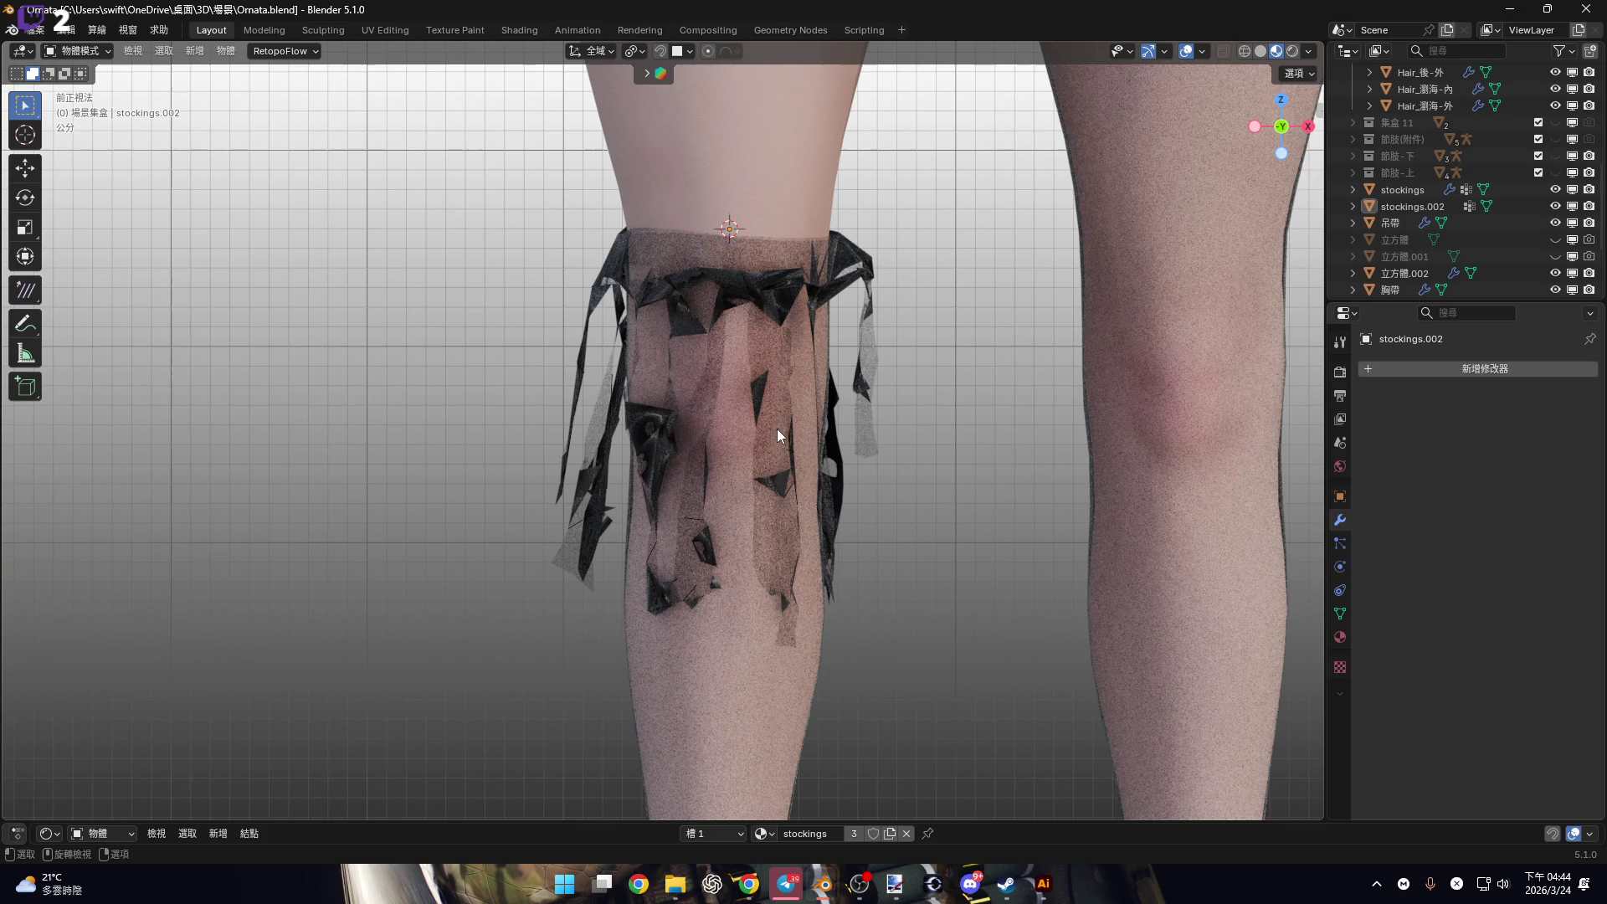
click(760, 422)
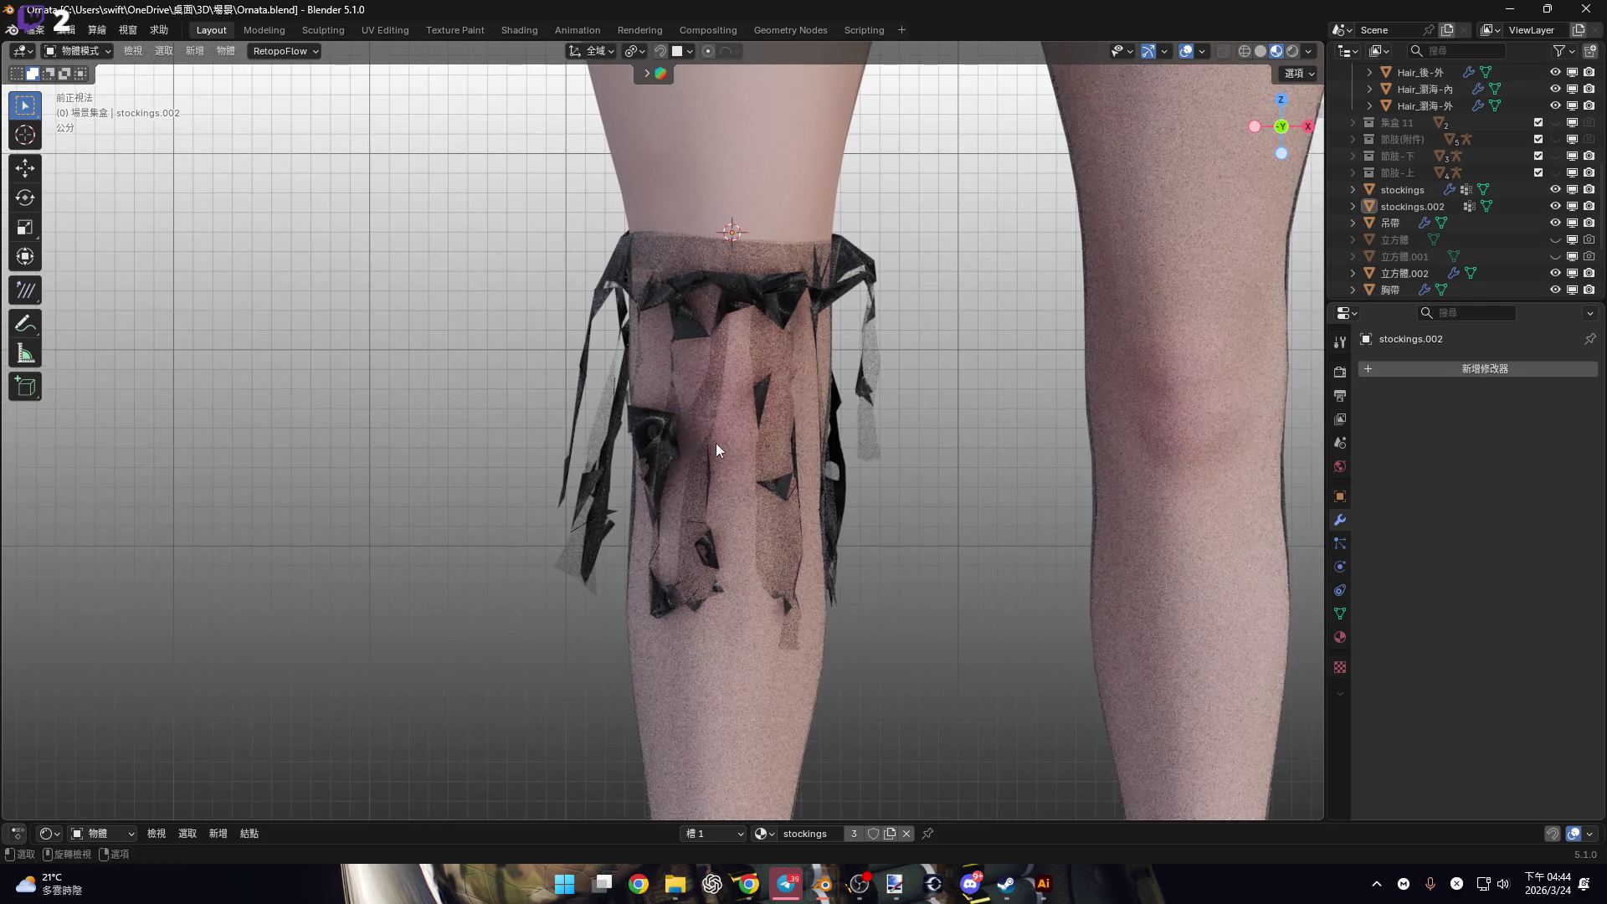
scroll(722, 401, up, 3)
scroll(733, 326, down, 3)
mouse_move(701, 427)
alt+middle_down()
mouse_move(944, 431)
mouse_move(851, 466)
mouse_move(796, 455)
mouse_move(861, 464)
alt+middle_up()
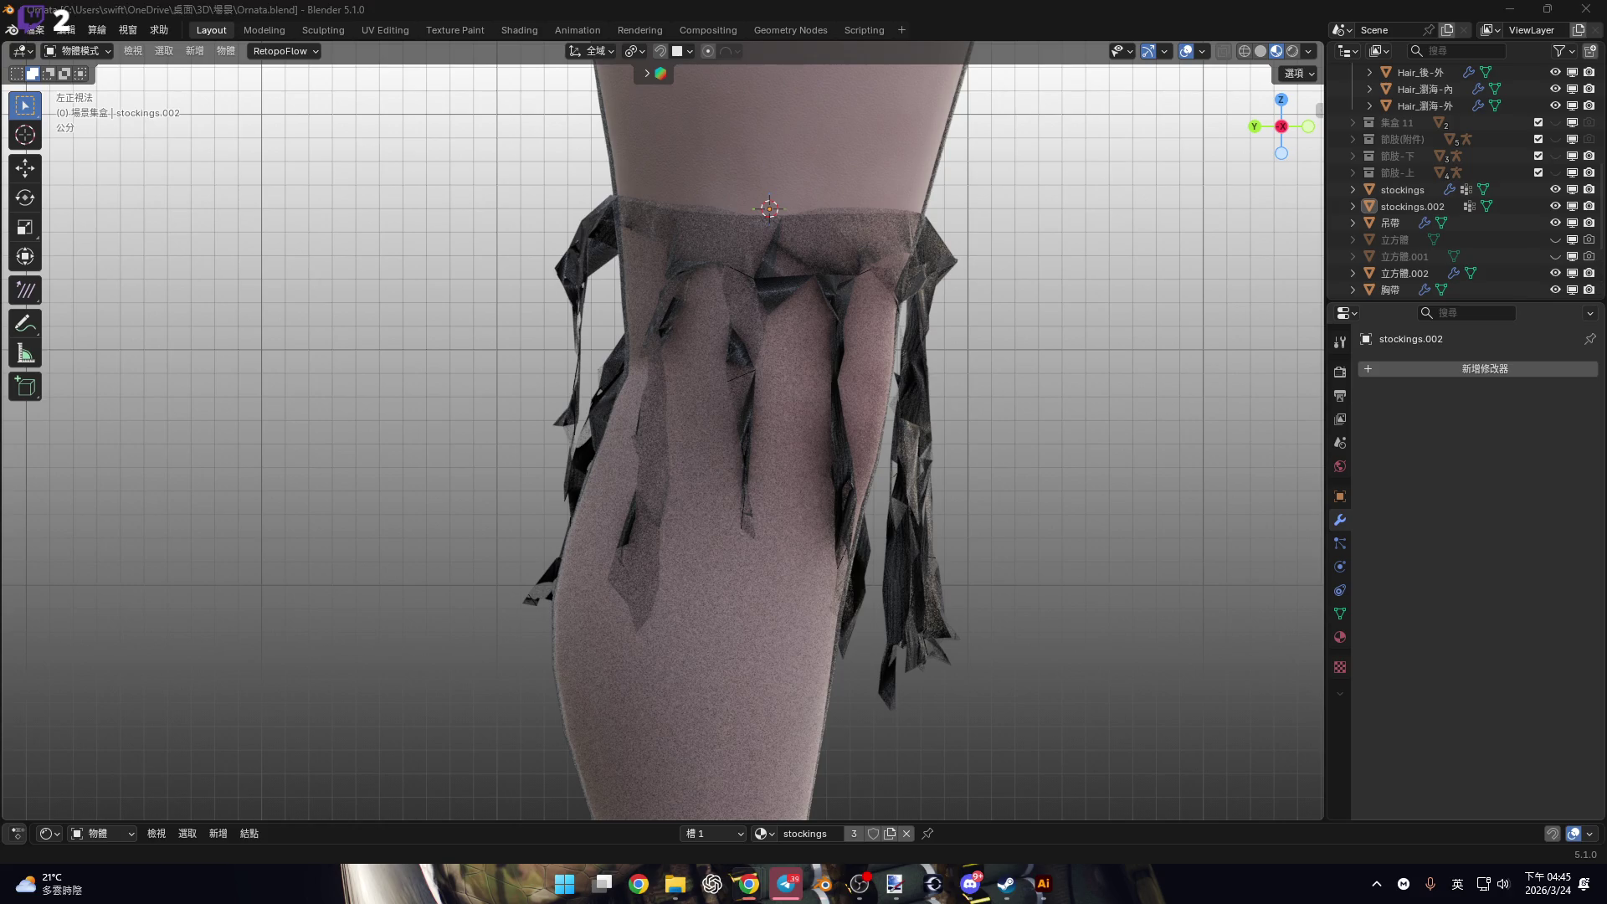
key(shift)
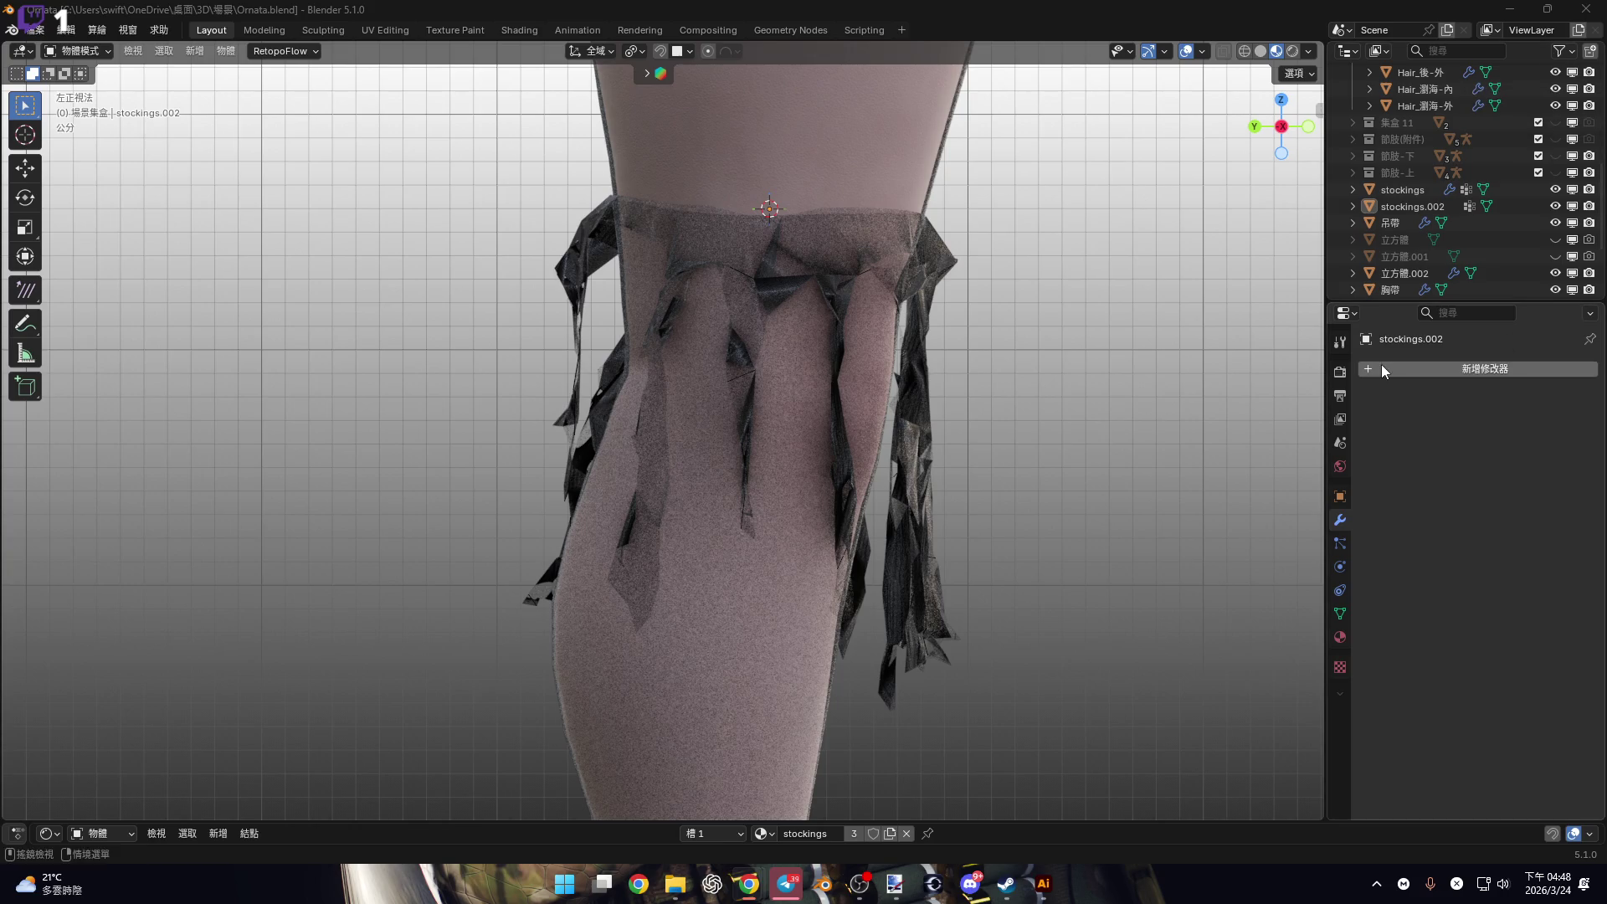
Look at both legs from the front, pan over thighs and legs, then orbit to the waist.
scroll(777, 500, down, 4)
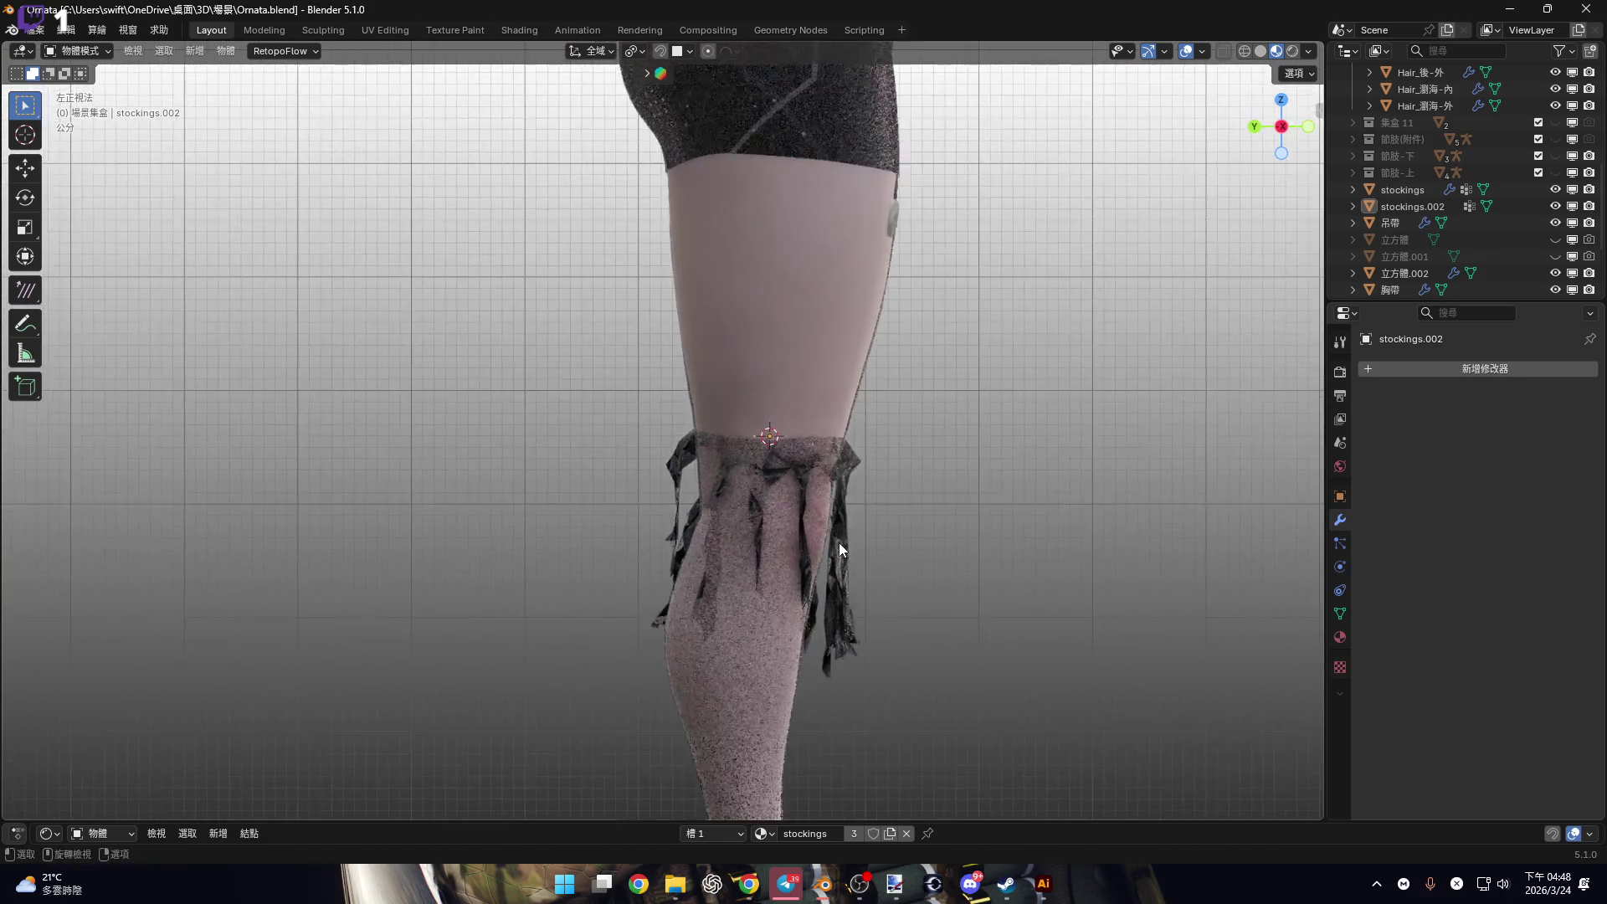
key(KP_1)
scroll(703, 472, up, 4)
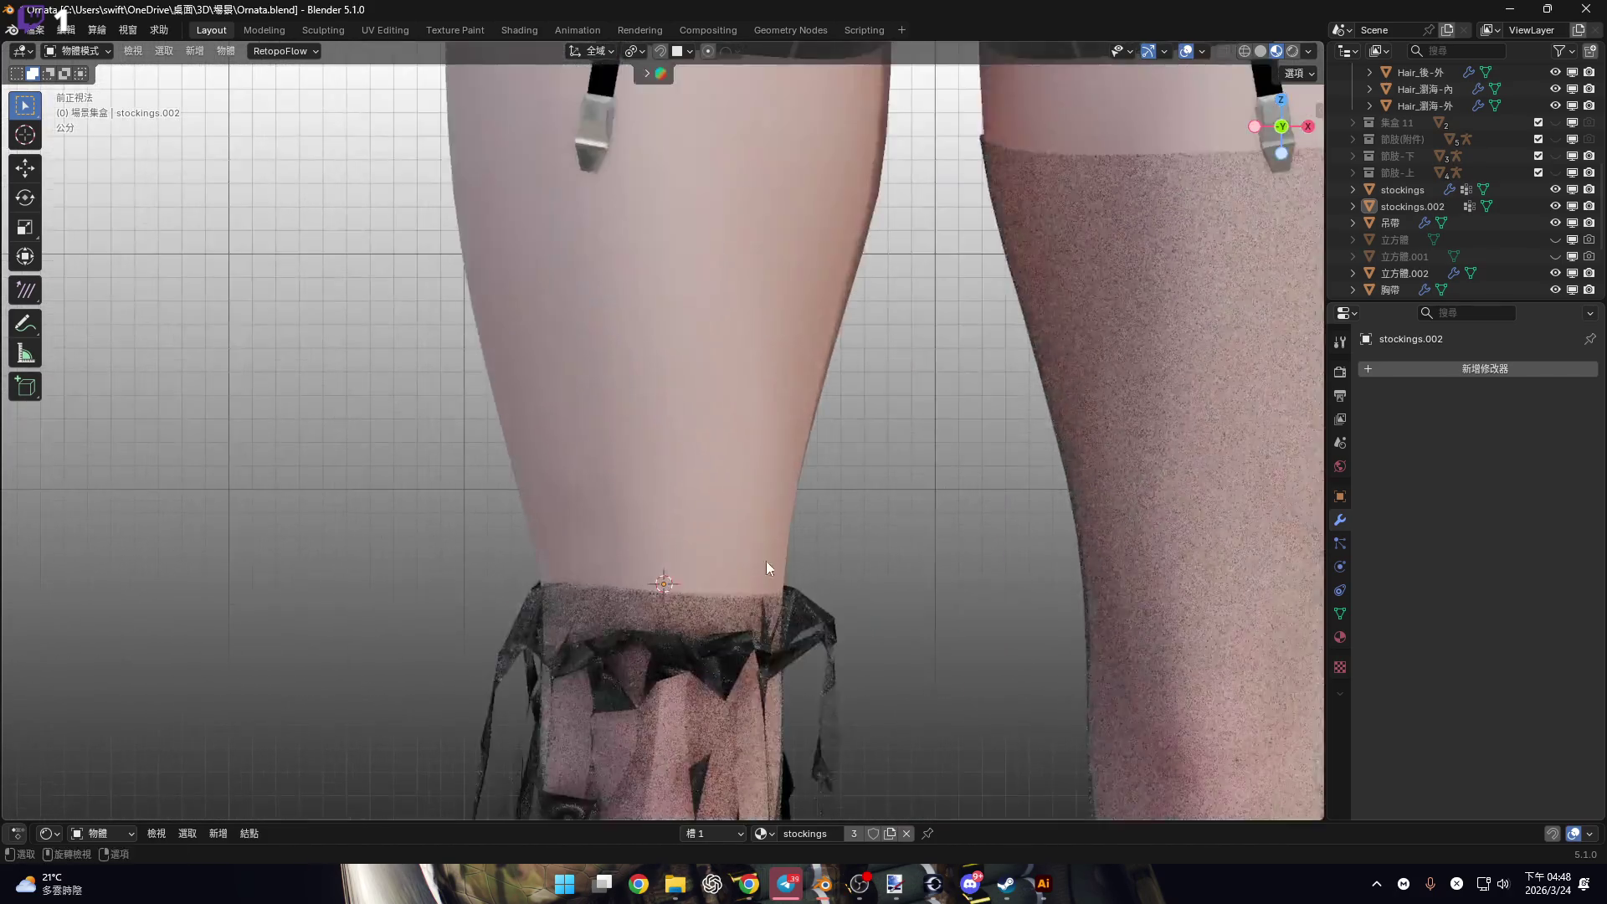
scroll(705, 471, down, 4)
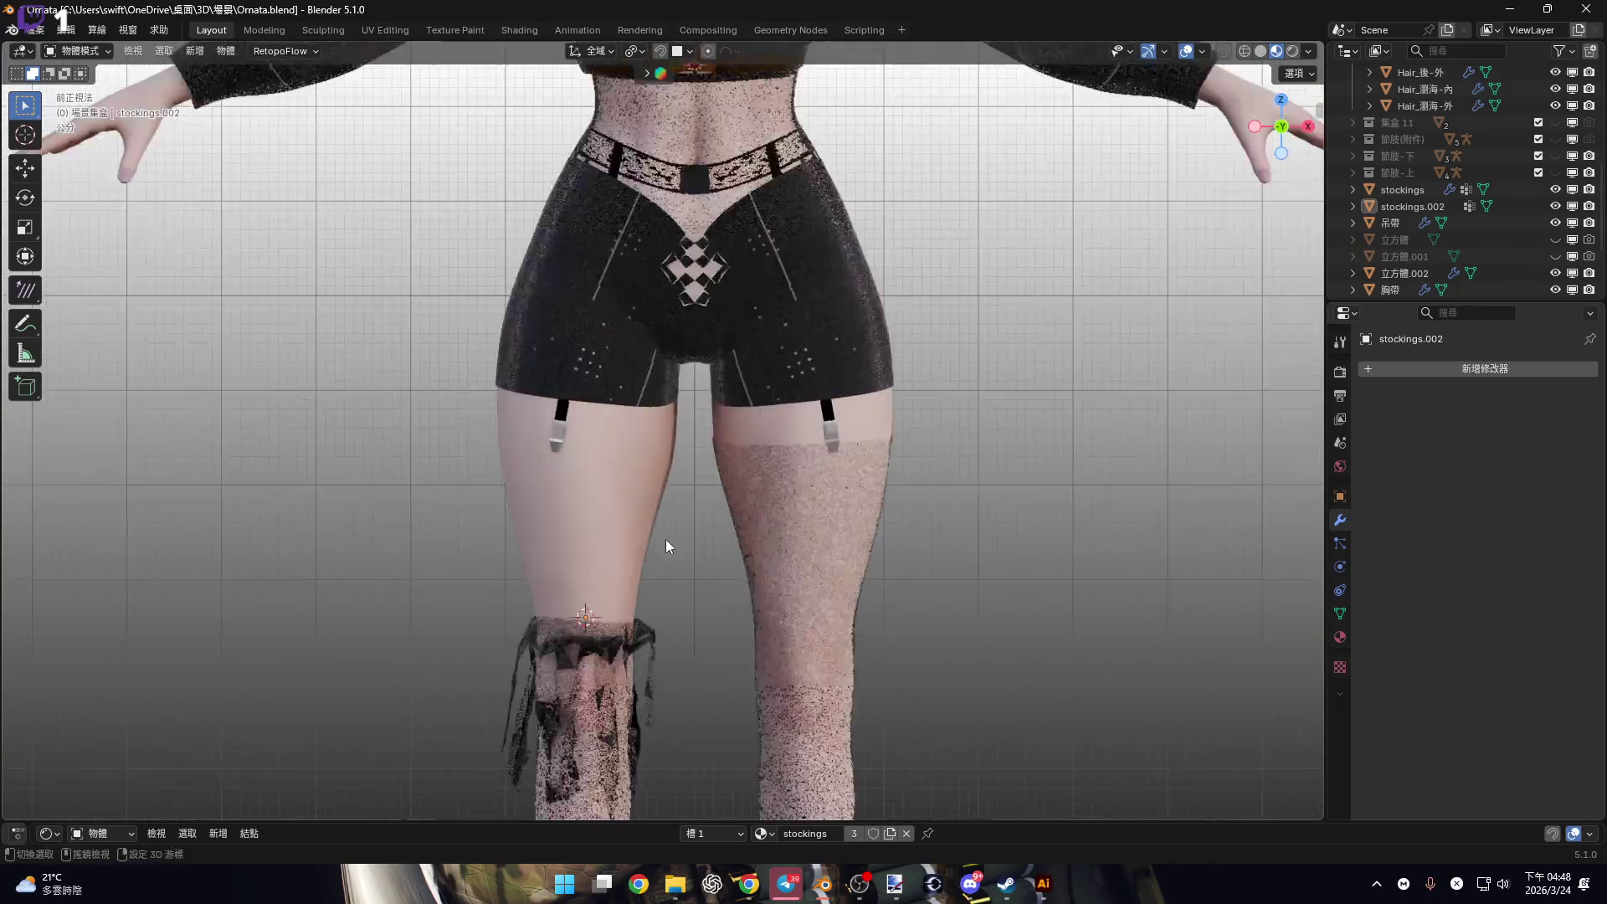
shift+middle_drag(665, 539, 683, 409)
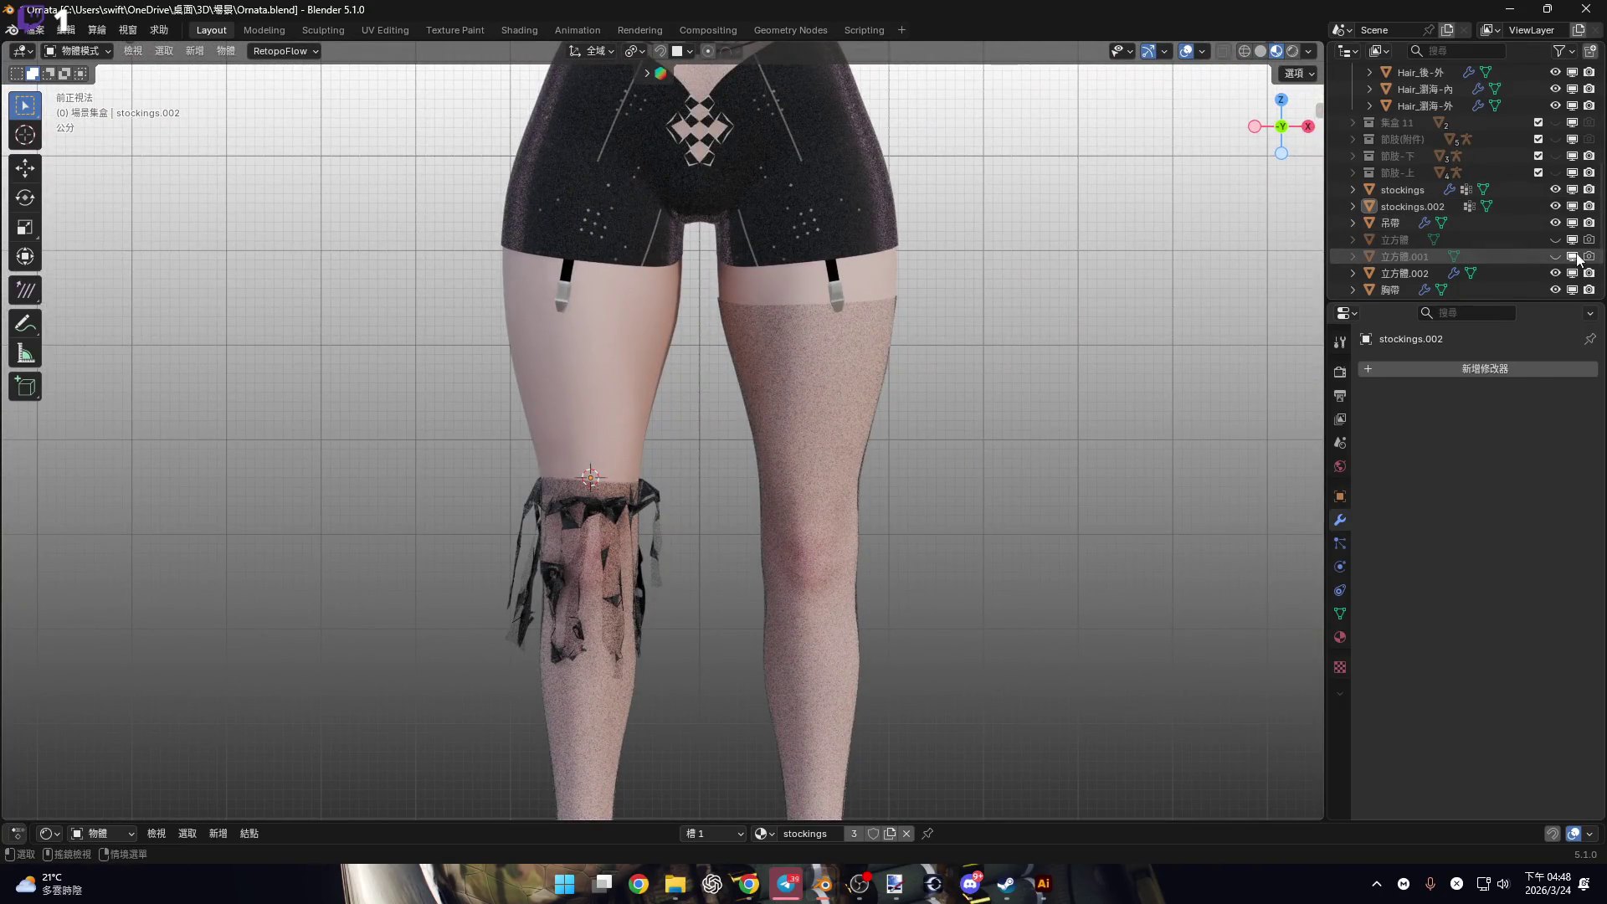
shift+middle_drag(923, 323, 951, 499)
scroll(951, 499, down, 4)
scroll(887, 424, up, 8)
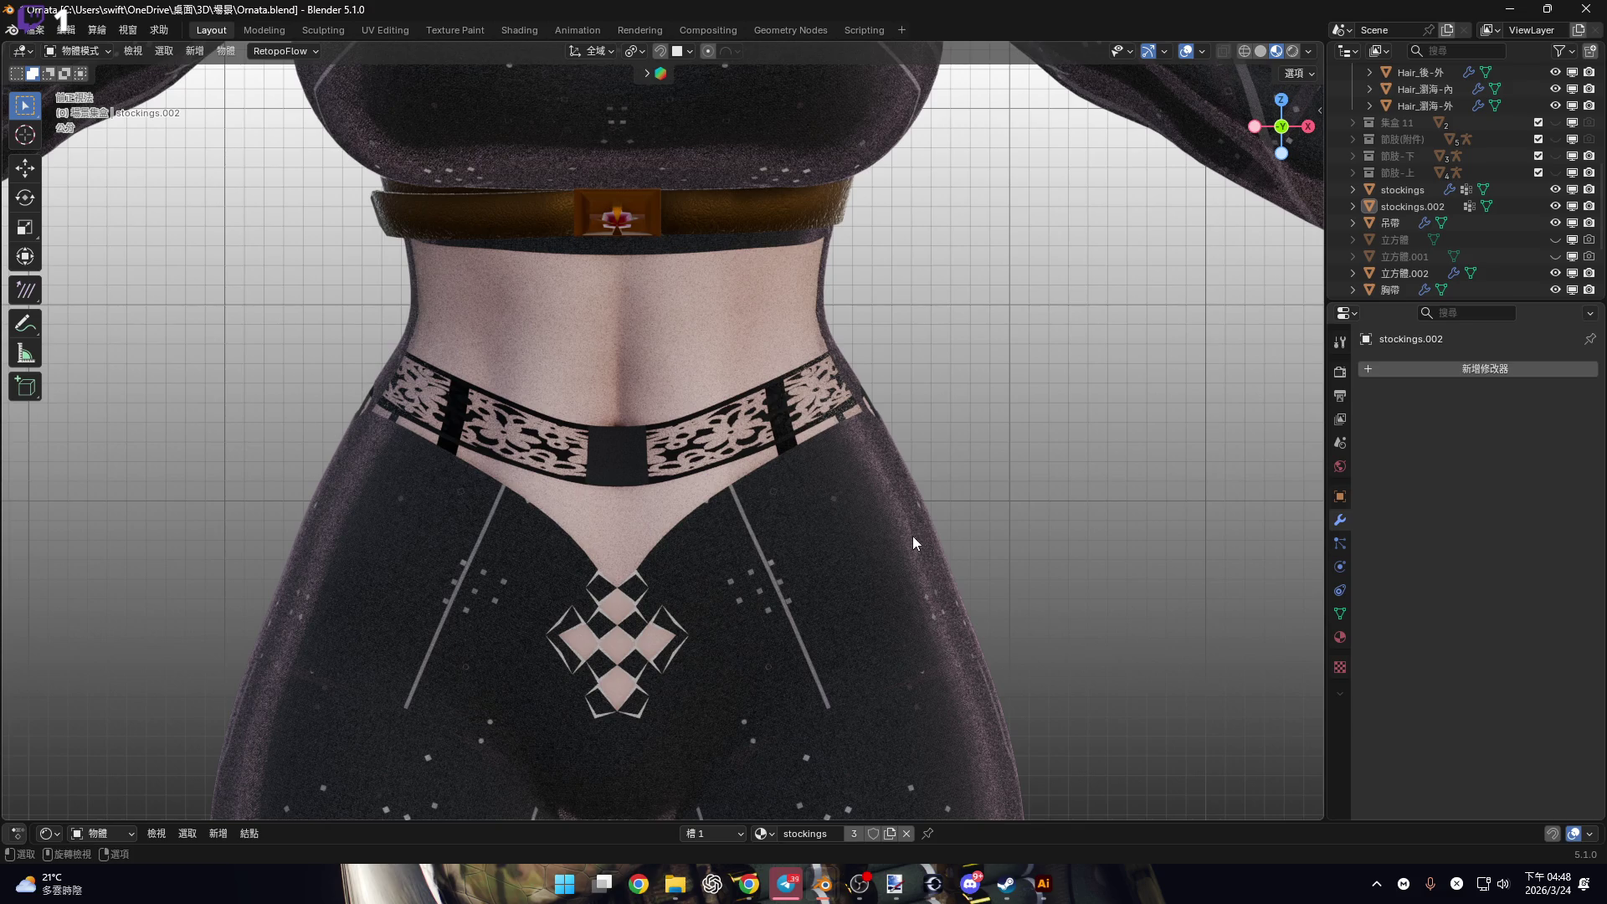
scroll(922, 549, down, 5)
scroll(787, 511, up, 1)
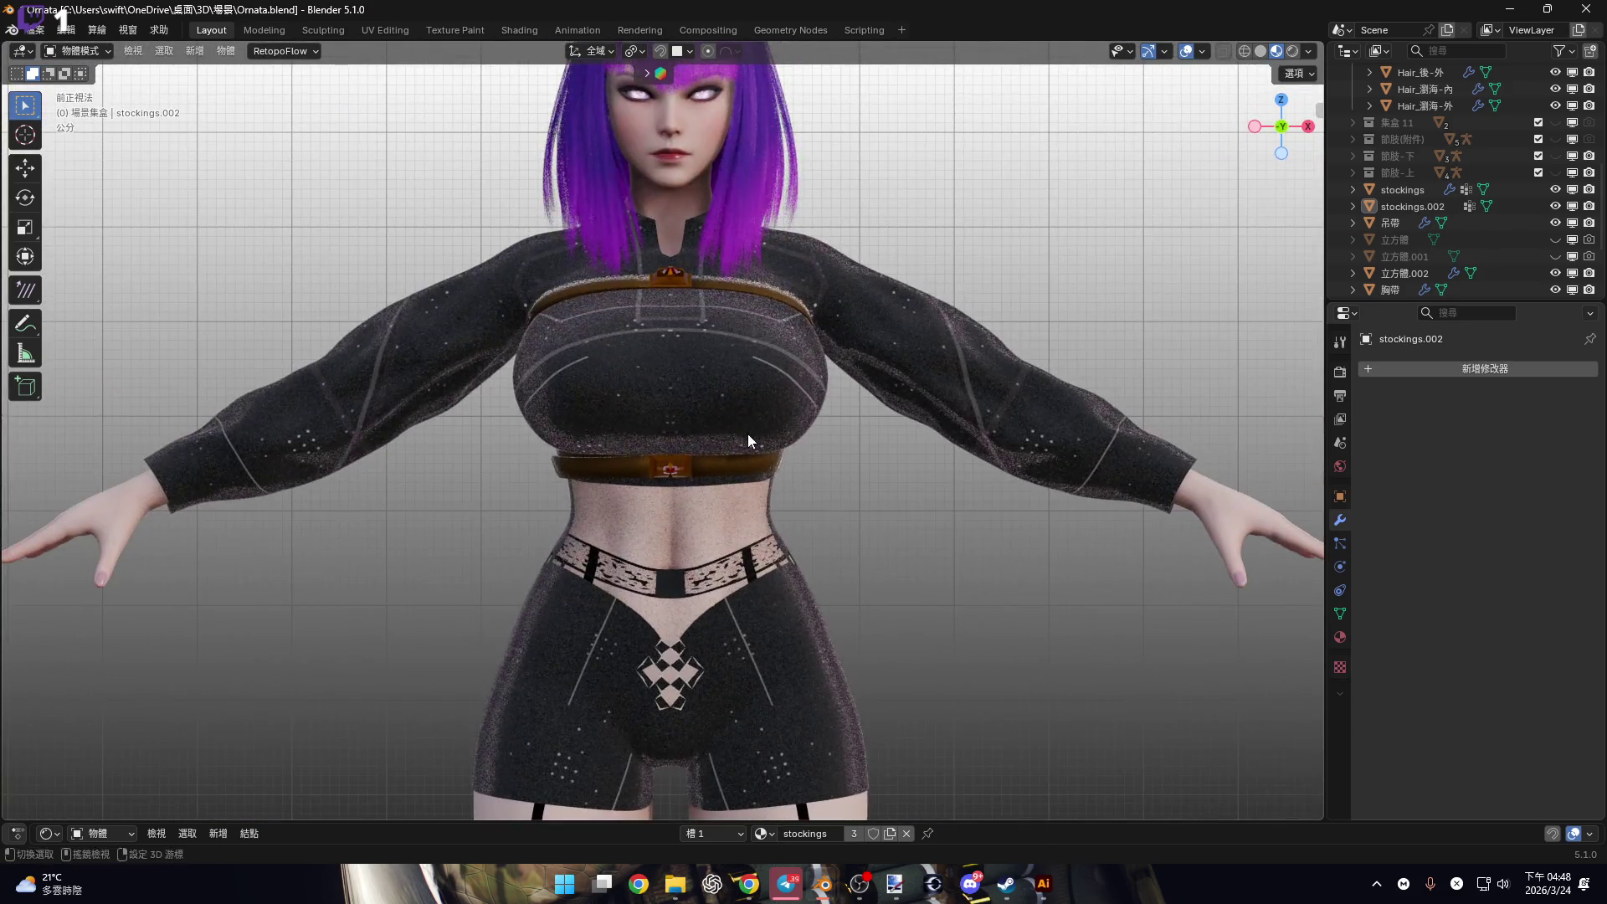
mouse_move(748, 438)
middle_down()
mouse_move(837, 509)
mouse_move(652, 353)
mouse_move(872, 428)
mouse_move(646, 346)
mouse_move(511, 374)
middle_up()
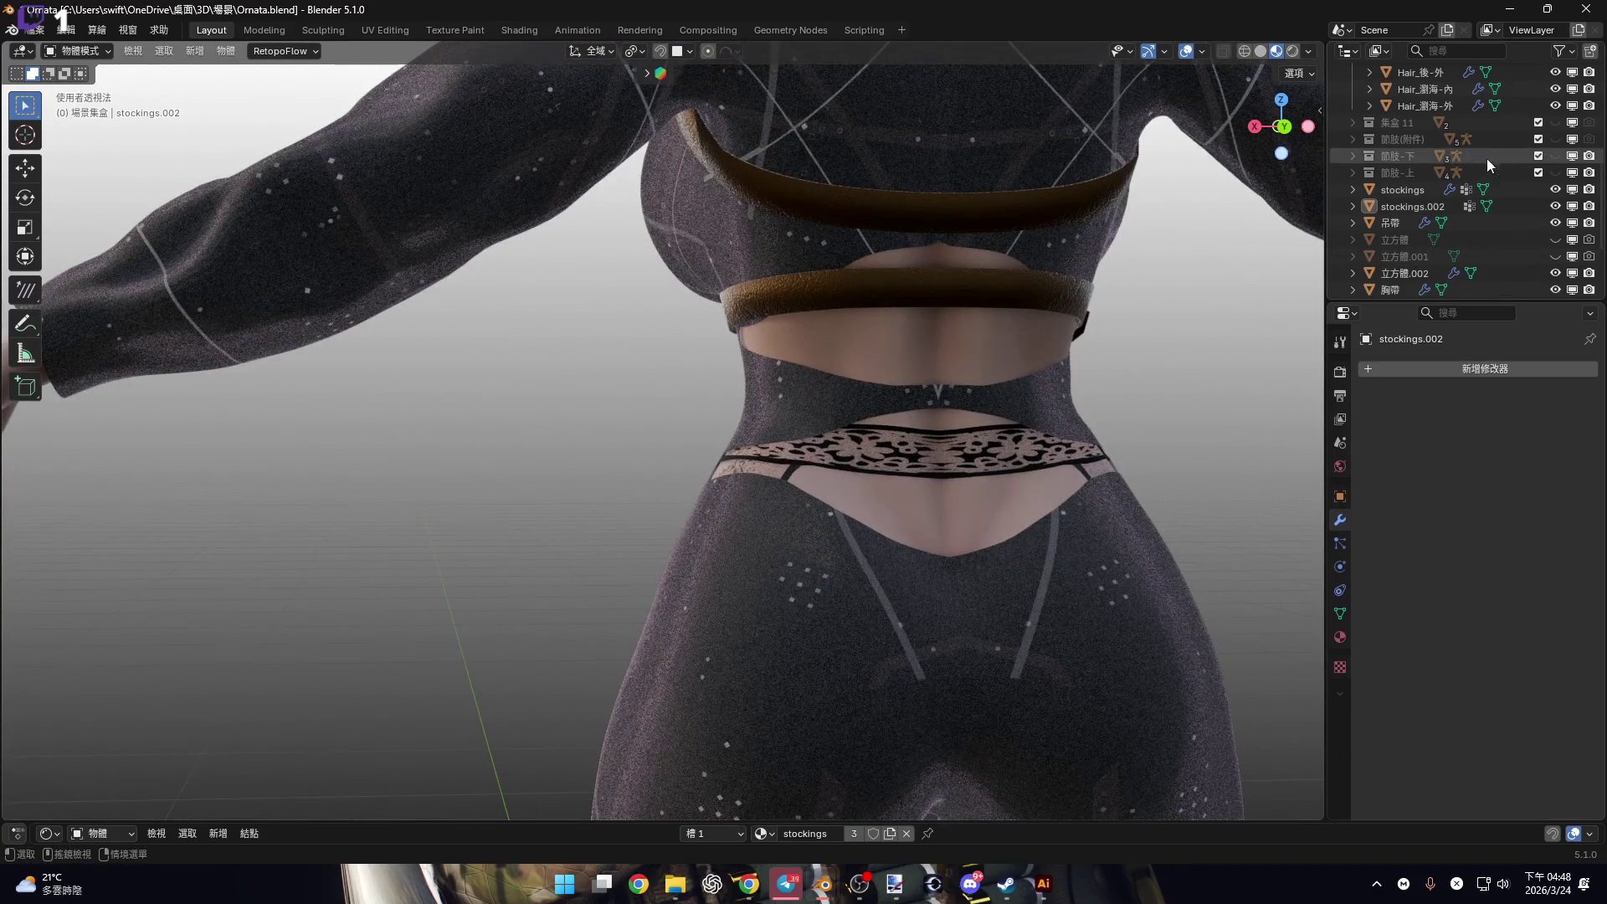
Unhide the 節肢-下 collection and zoom in on the left leg's stocking top in front view.
click(1558, 156)
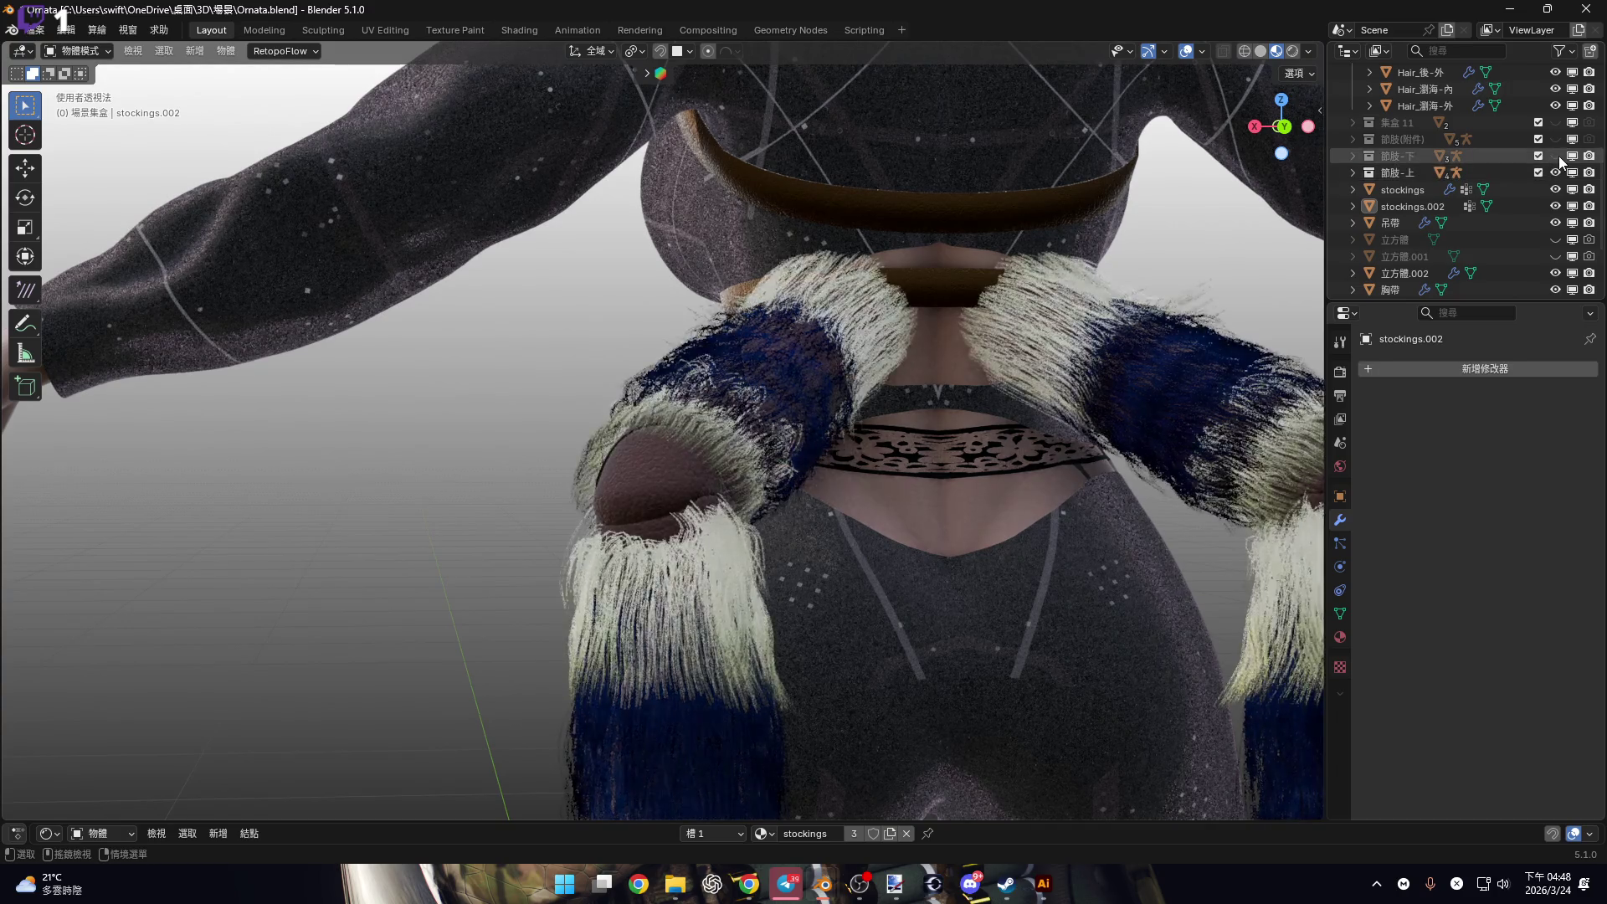
mouse_move(911, 437)
middle_down()
mouse_move(1050, 404)
mouse_move(1084, 430)
mouse_move(877, 413)
middle_up()
scroll(878, 414, down, 3)
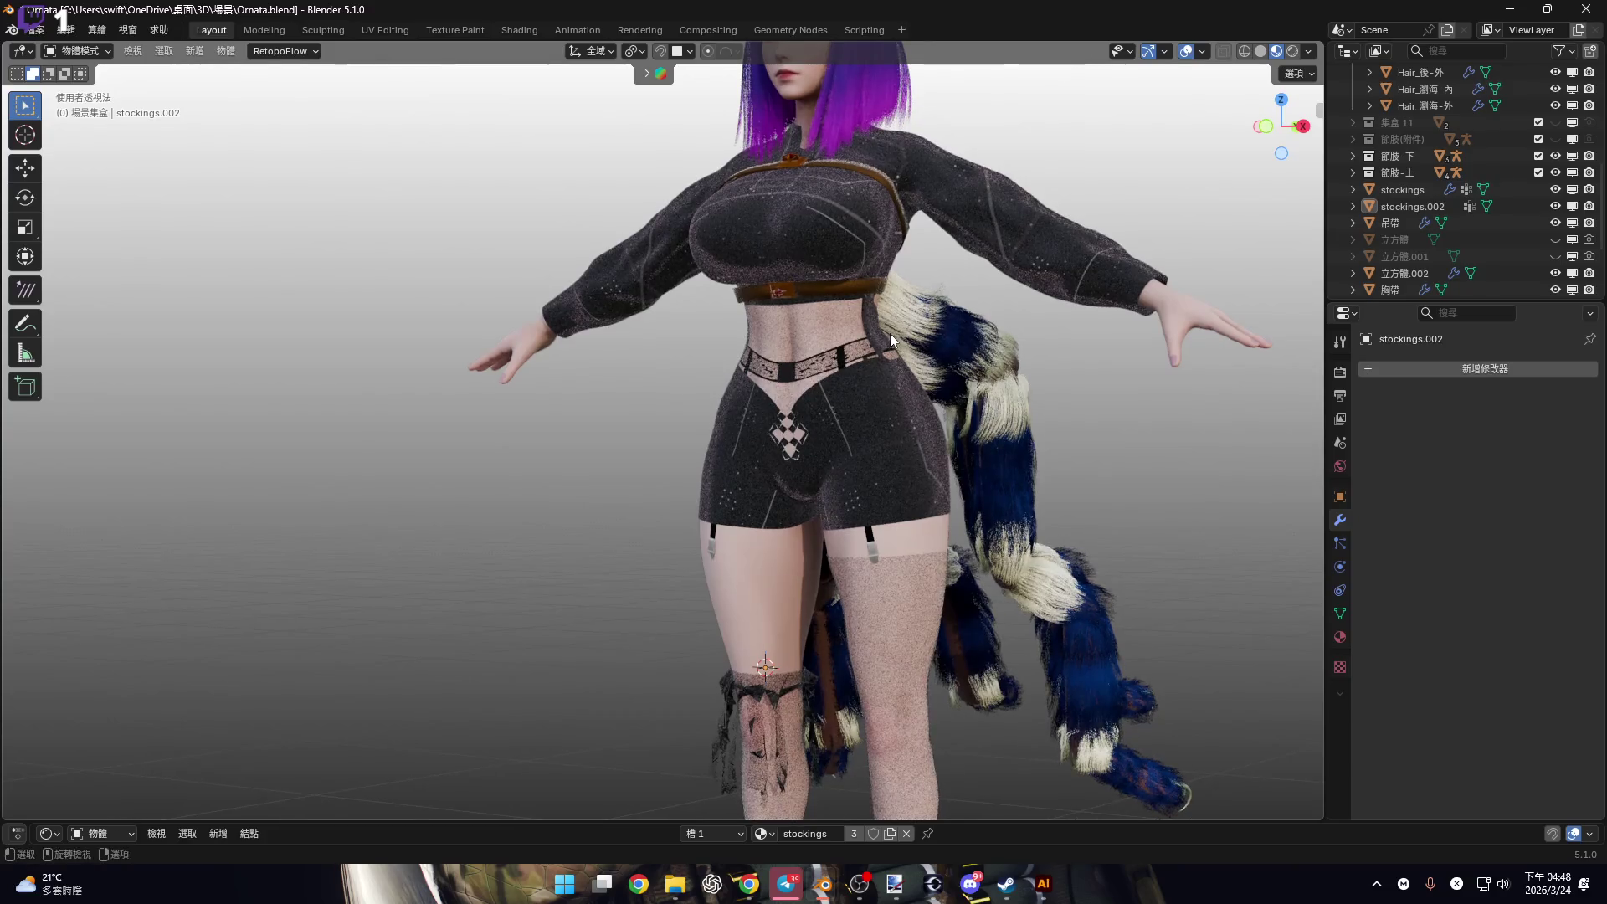
middle_drag(891, 333, 941, 364)
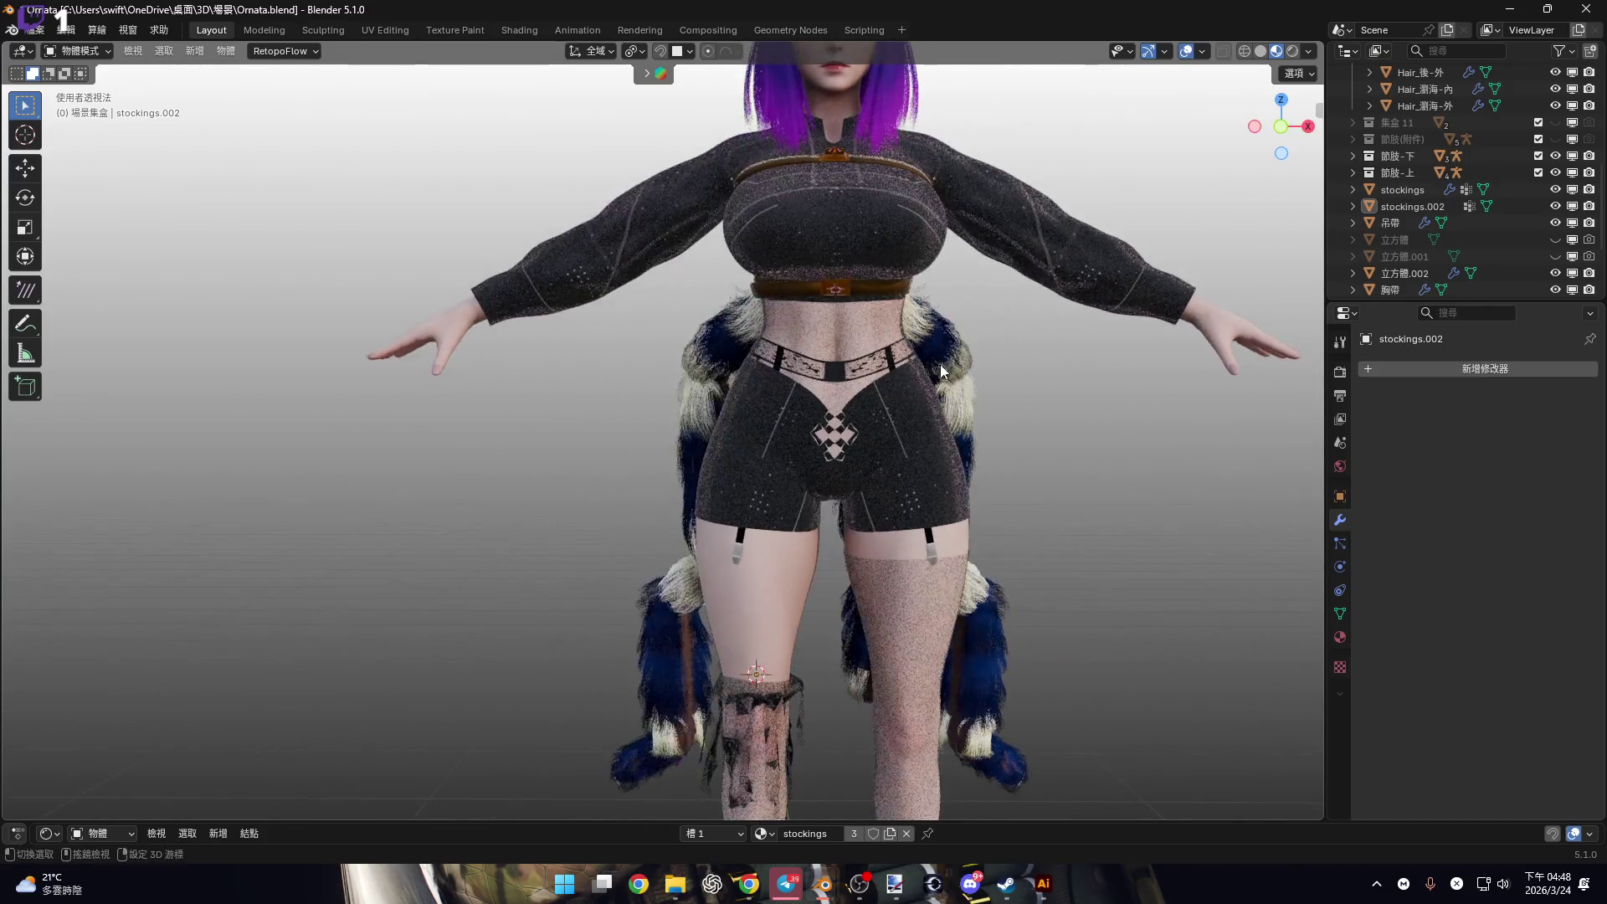
click(1282, 126)
scroll(788, 404, up, 2)
scroll(788, 403, up, 7)
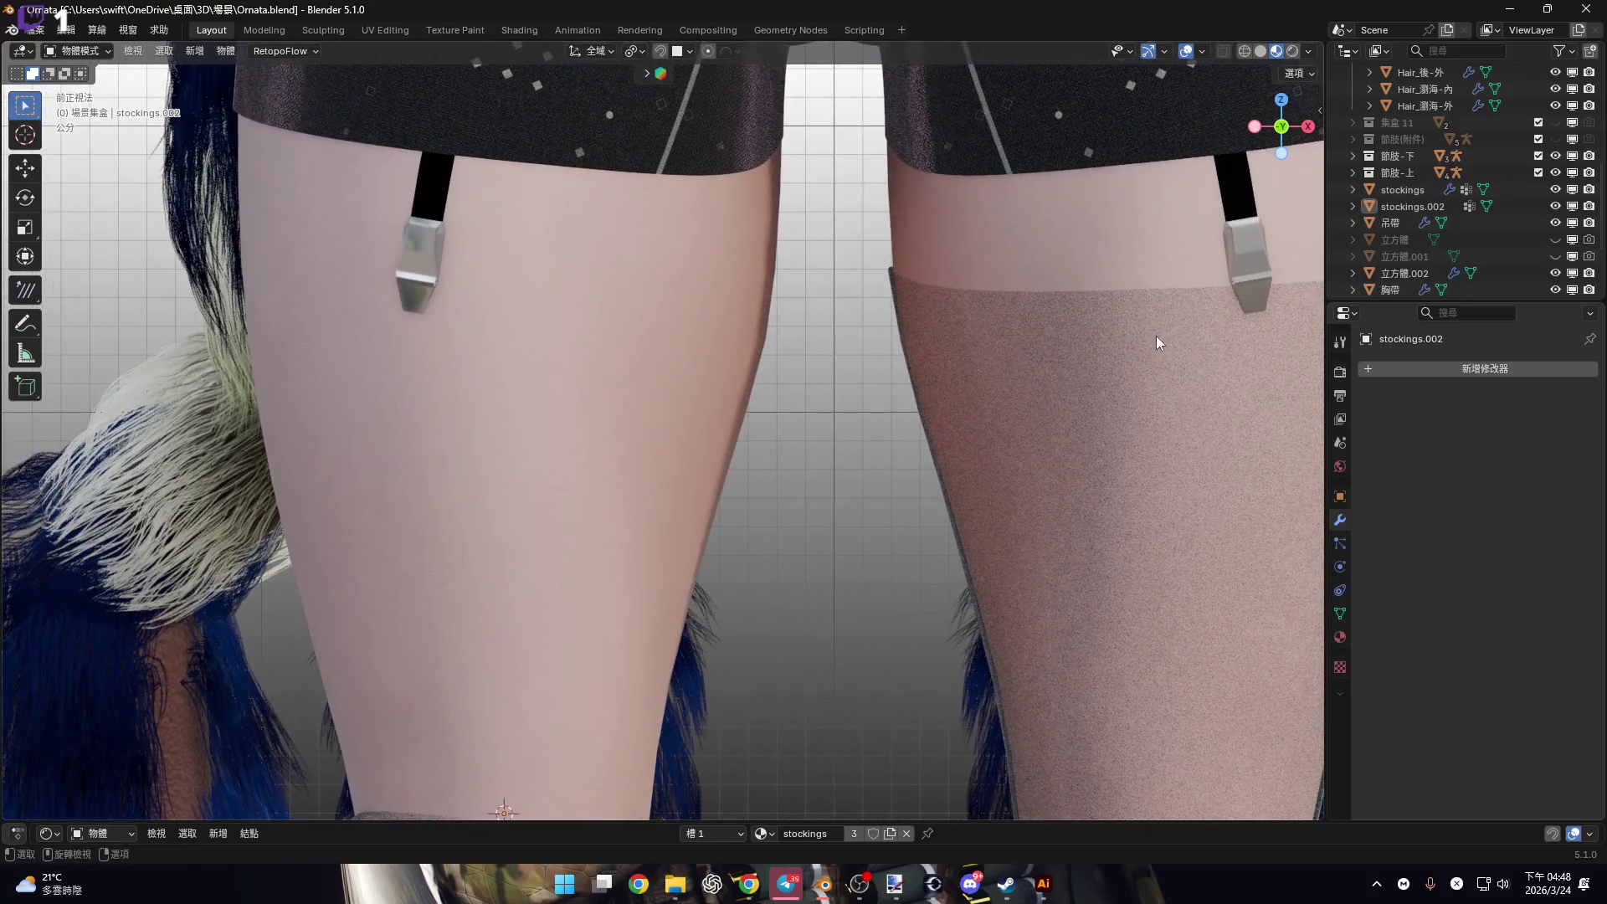
mouse_move(1156, 334)
shift+middle_down()
mouse_move(755, 360)
mouse_move(745, 400)
mouse_move(720, 234)
shift+middle_up()
scroll(760, 490, down, 5)
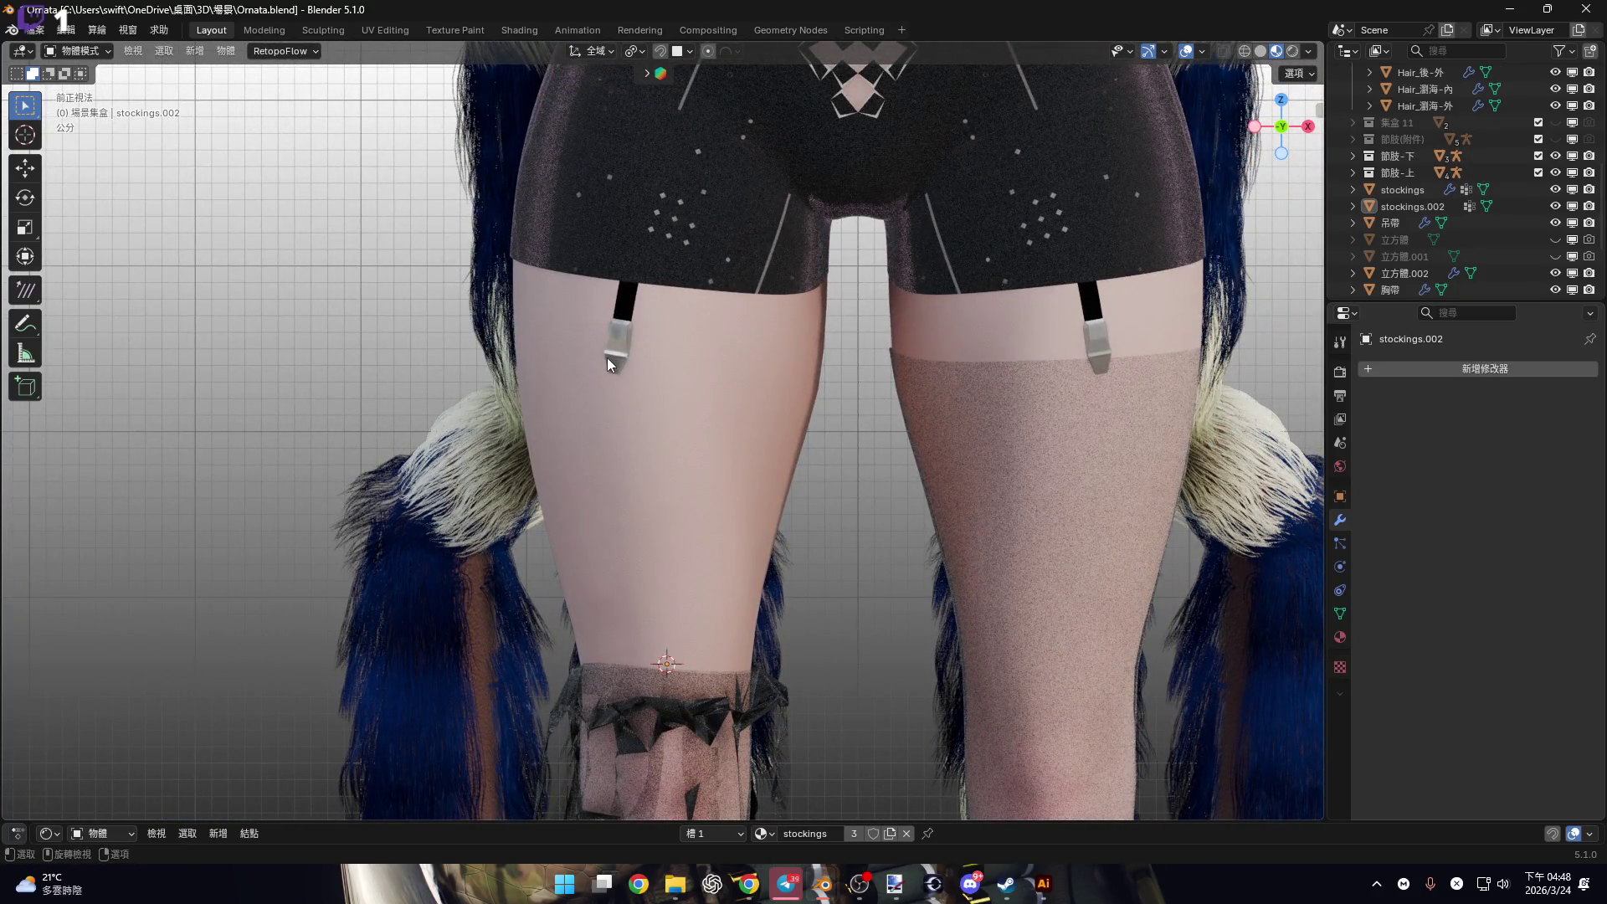
shift+scroll(617, 358, down, 5)
scroll(670, 343, up, 3)
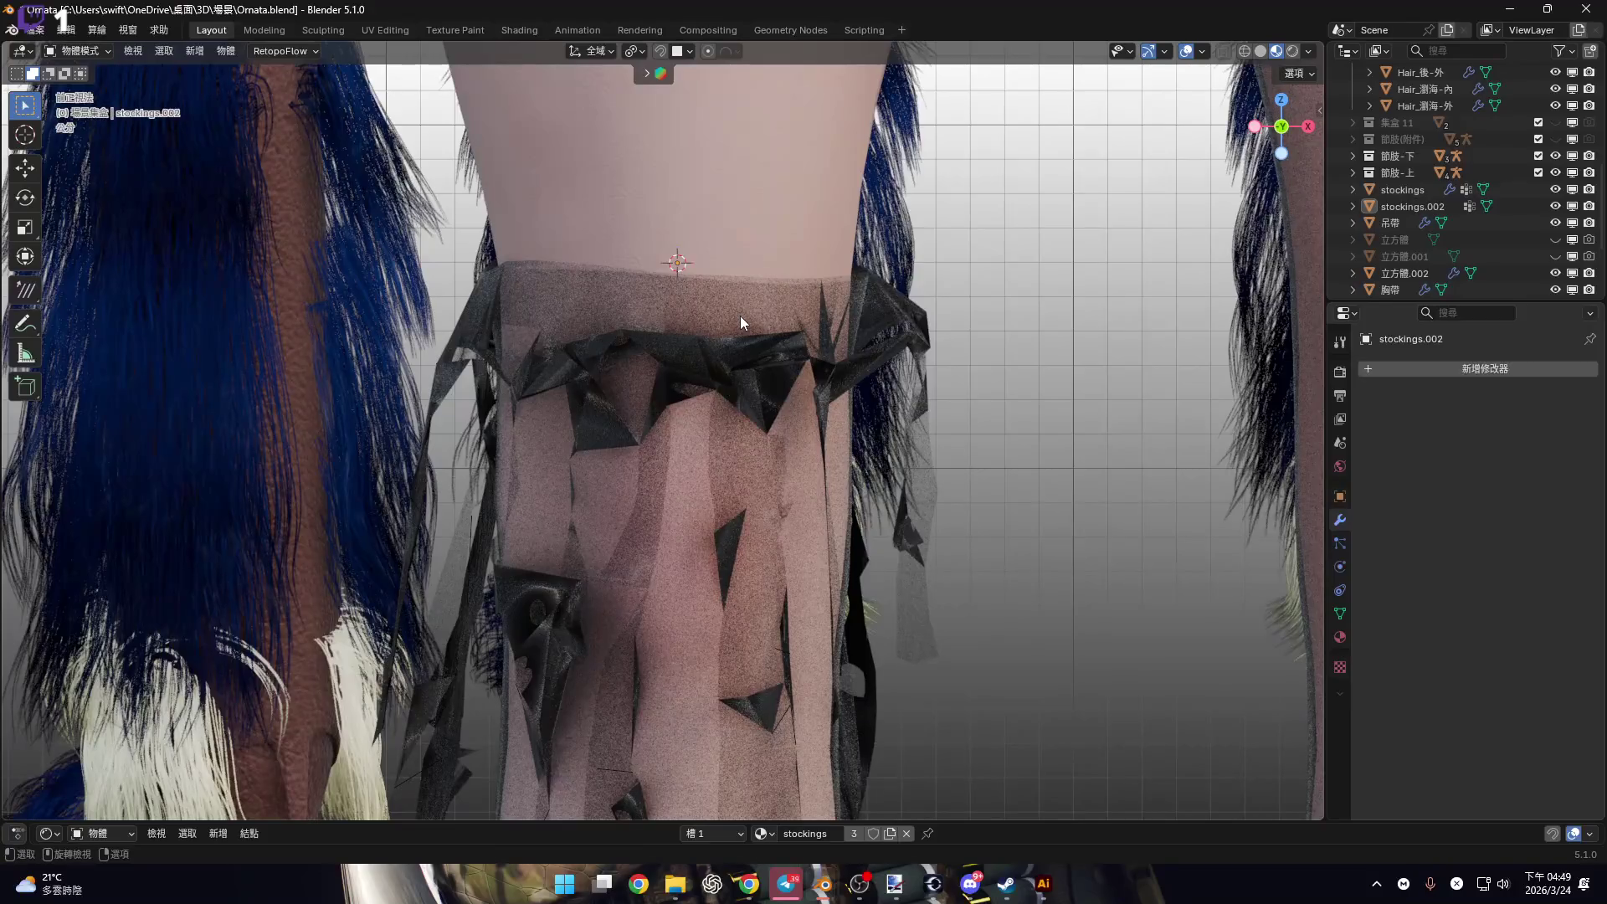
Select stockings.002 plus stockings and Join them into the single stockings mesh.
click(740, 315)
shift+scroll(740, 314, down, 5)
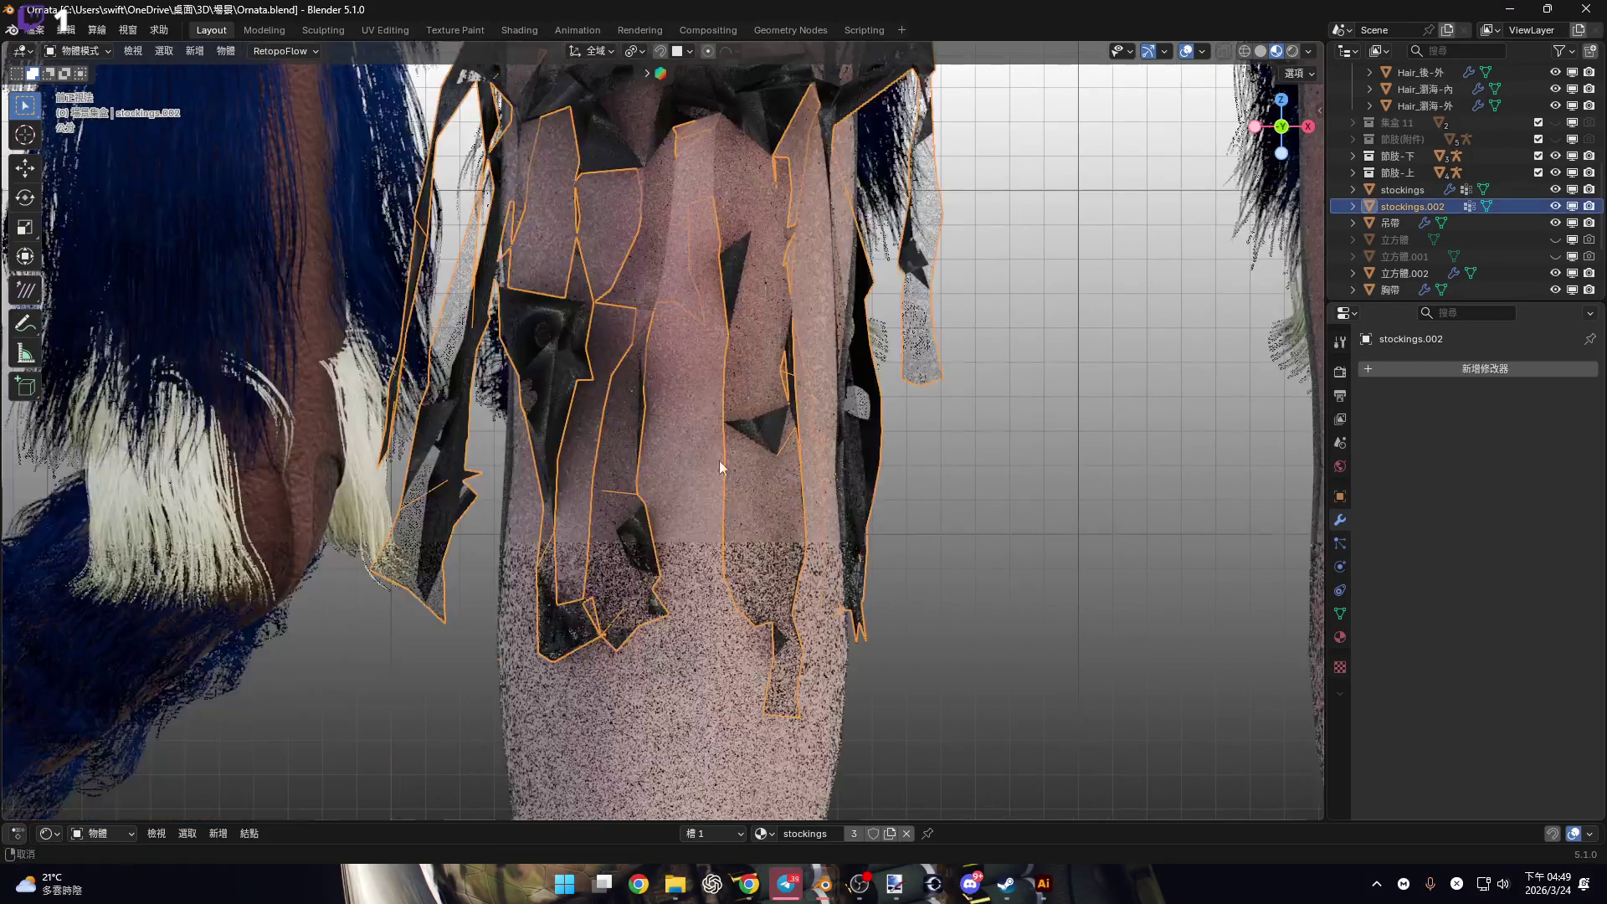
shift+click(742, 388)
mouse_move(770, 217)
middle_down()
mouse_move(766, 551)
mouse_move(737, 333)
mouse_move(670, 374)
mouse_move(712, 362)
mouse_move(795, 452)
mouse_move(752, 428)
mouse_move(832, 426)
middle_up()
scroll(832, 425, down, 6)
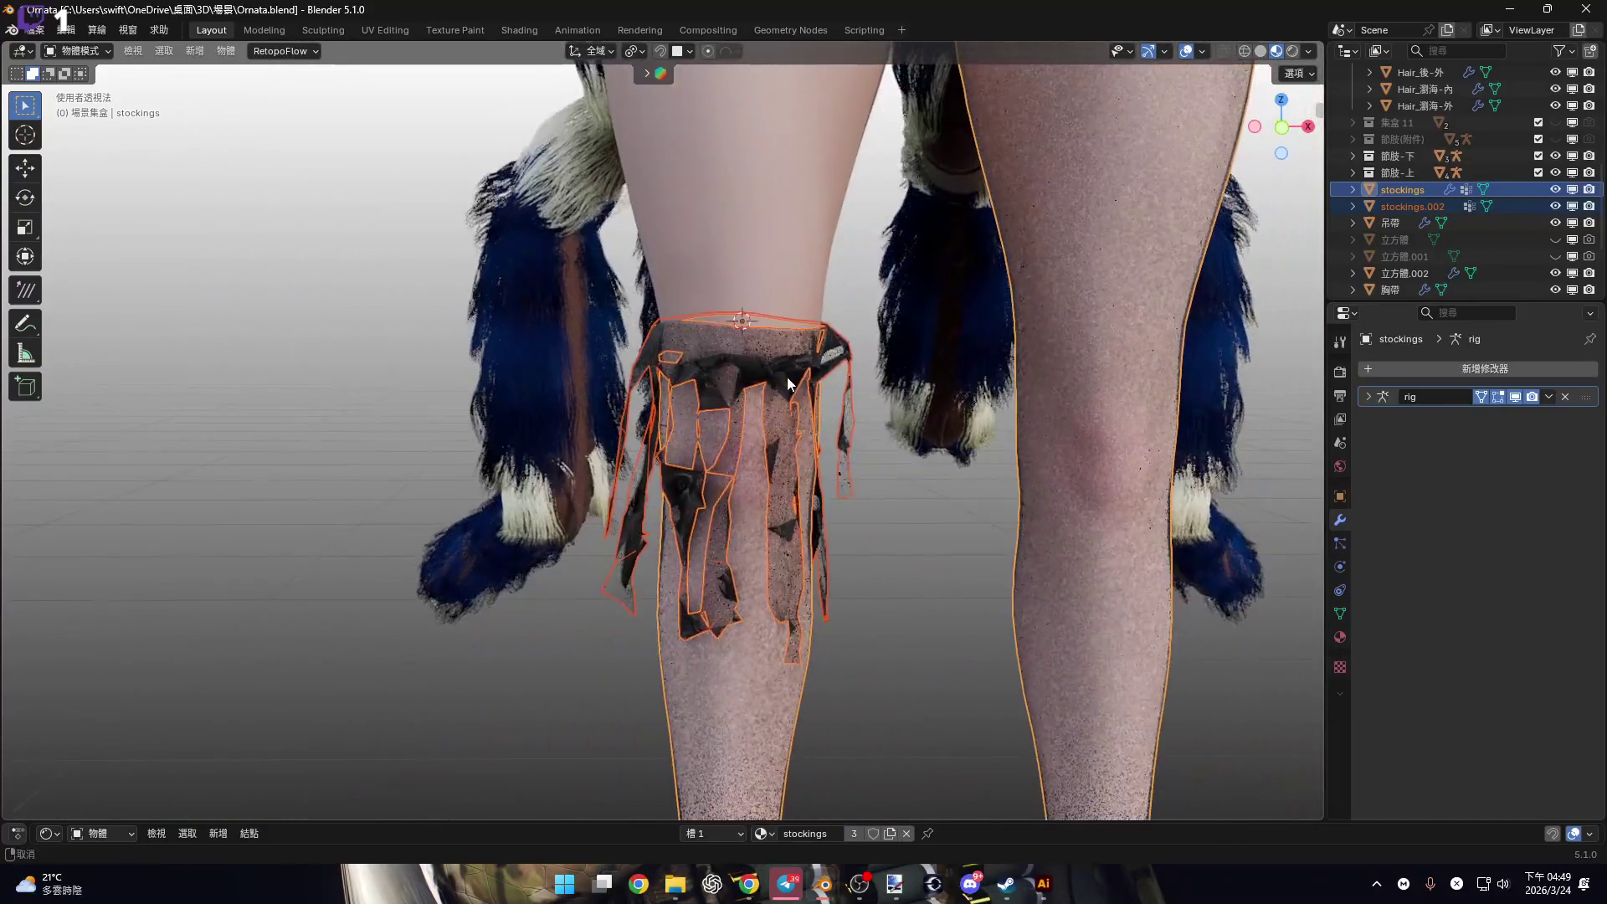
right_click(789, 385)
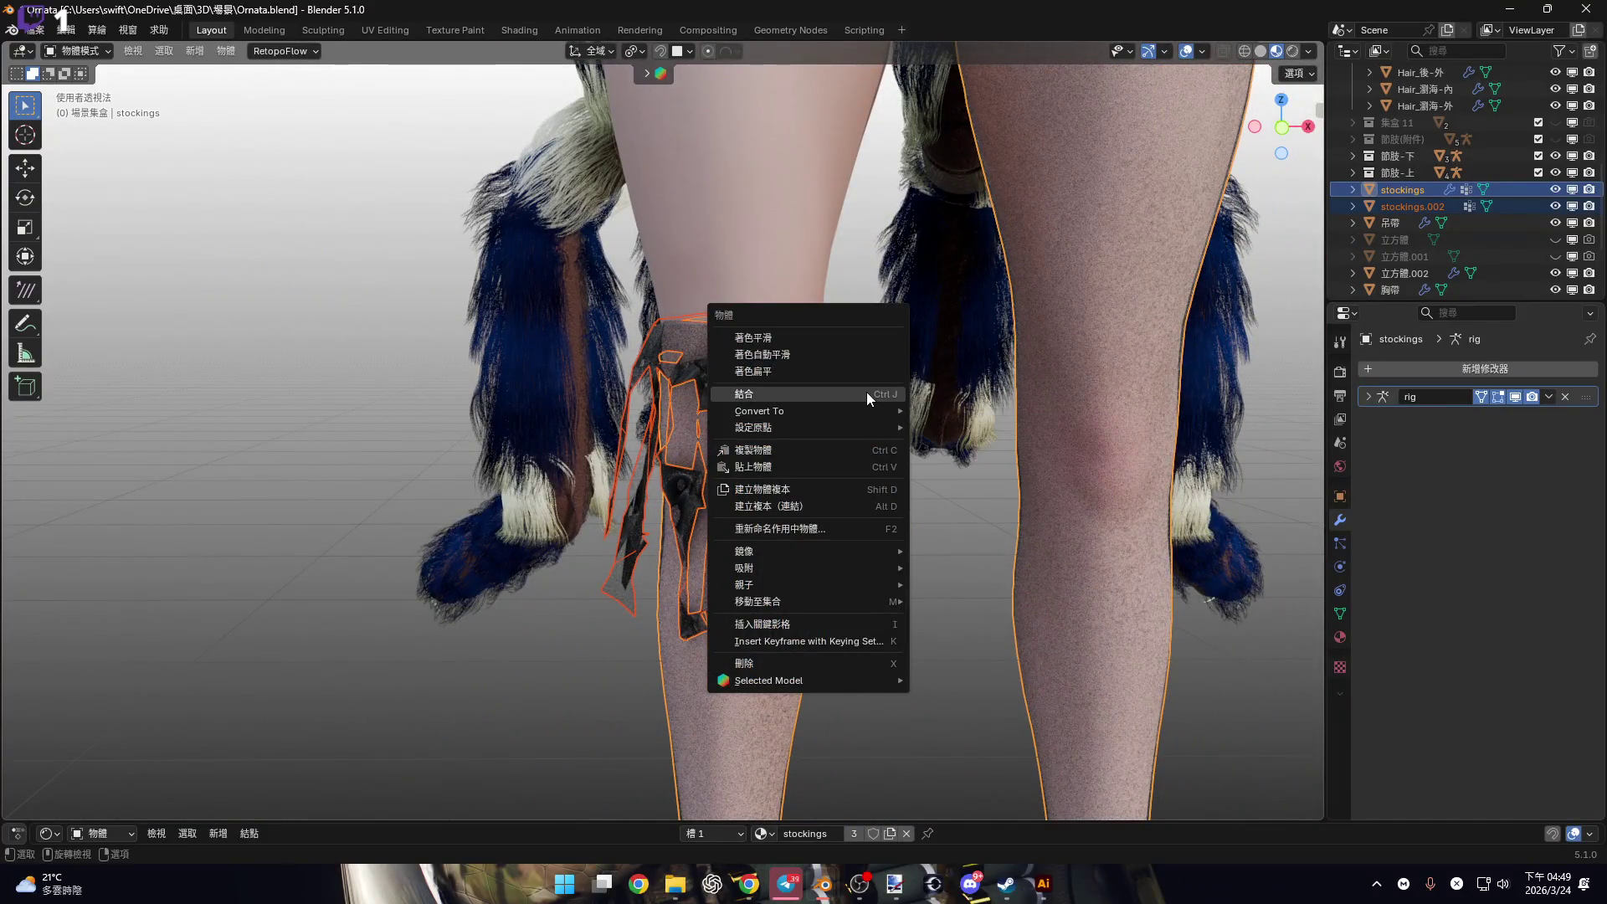
key(Return)
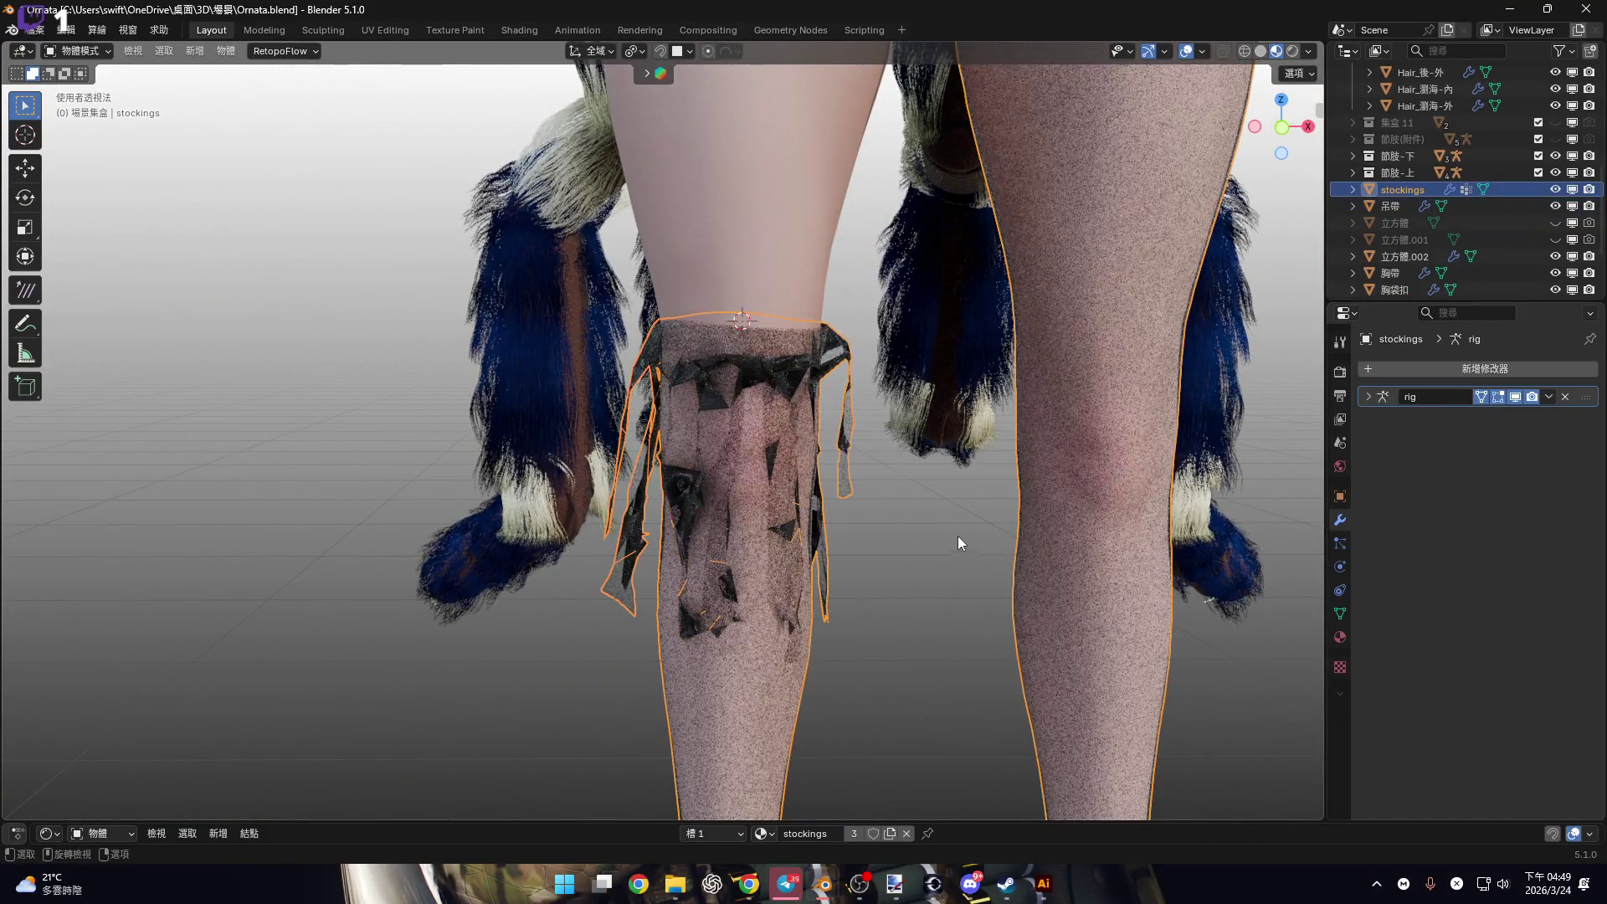
scroll(787, 554, up, 6)
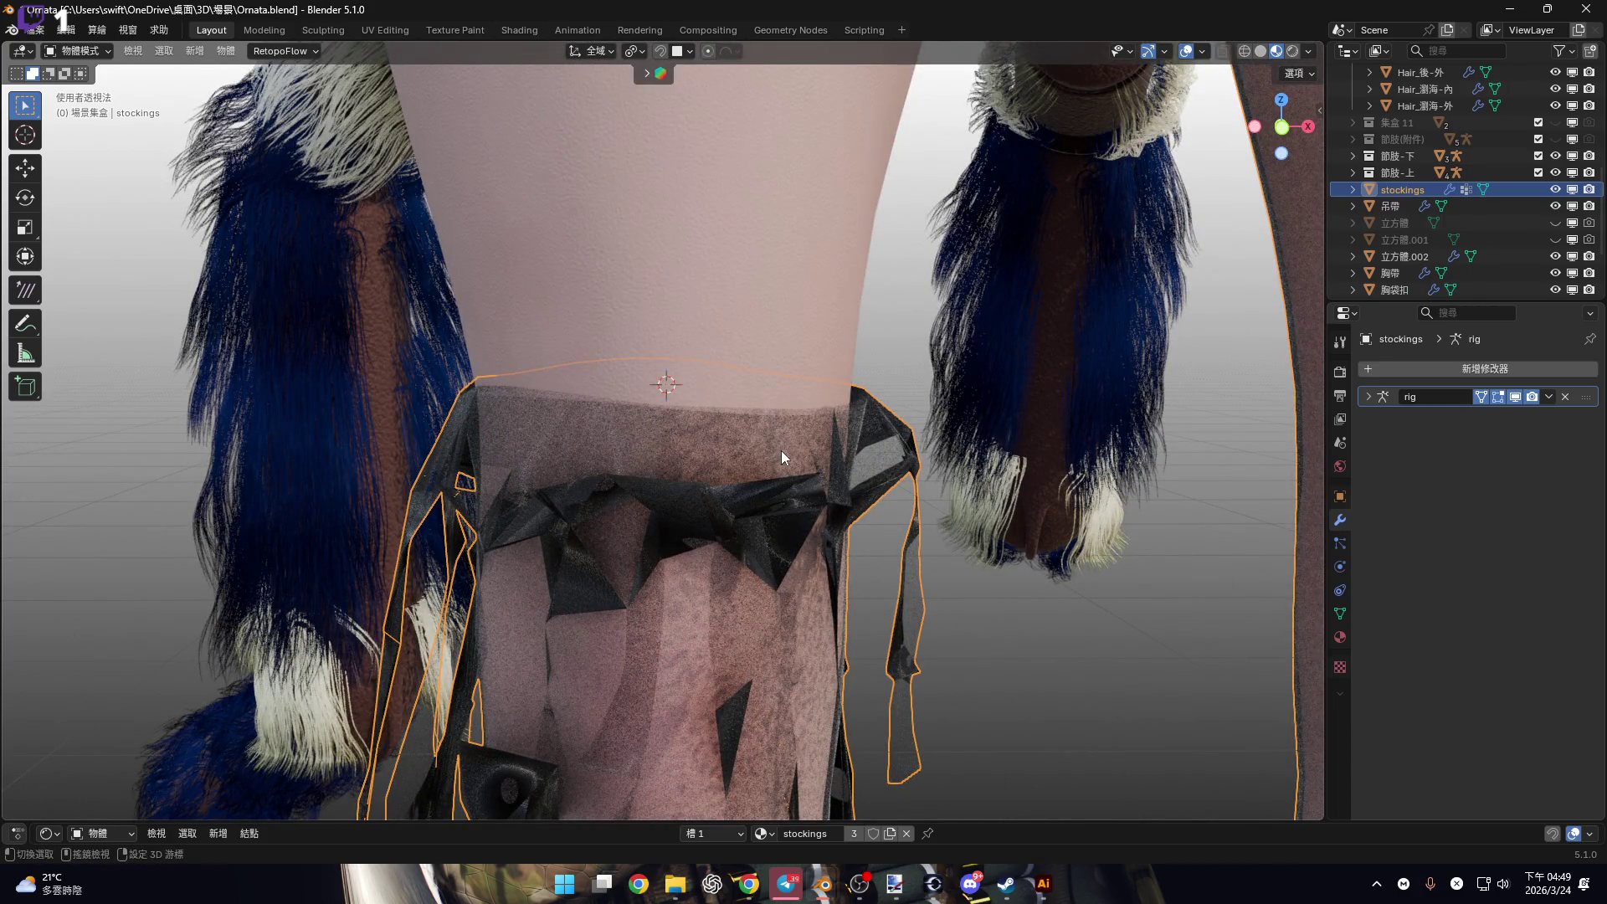
middle_drag(781, 451, 887, 610)
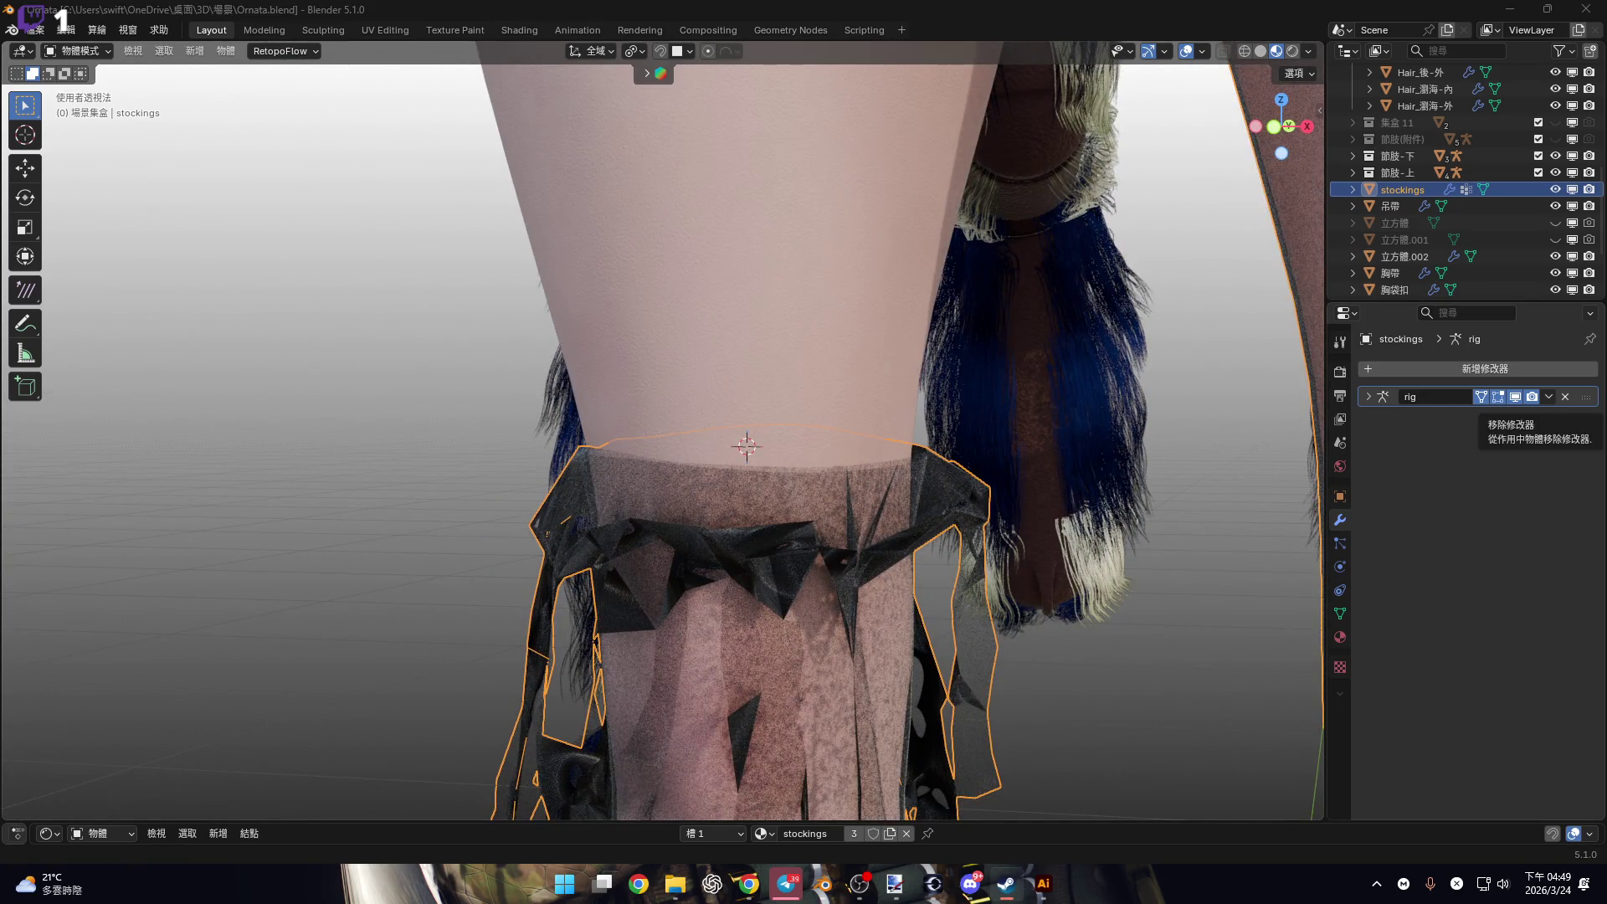
mouse_move(1095, 485)
shift+middle_down()
mouse_move(1046, 586)
mouse_move(919, 617)
shift+middle_up()
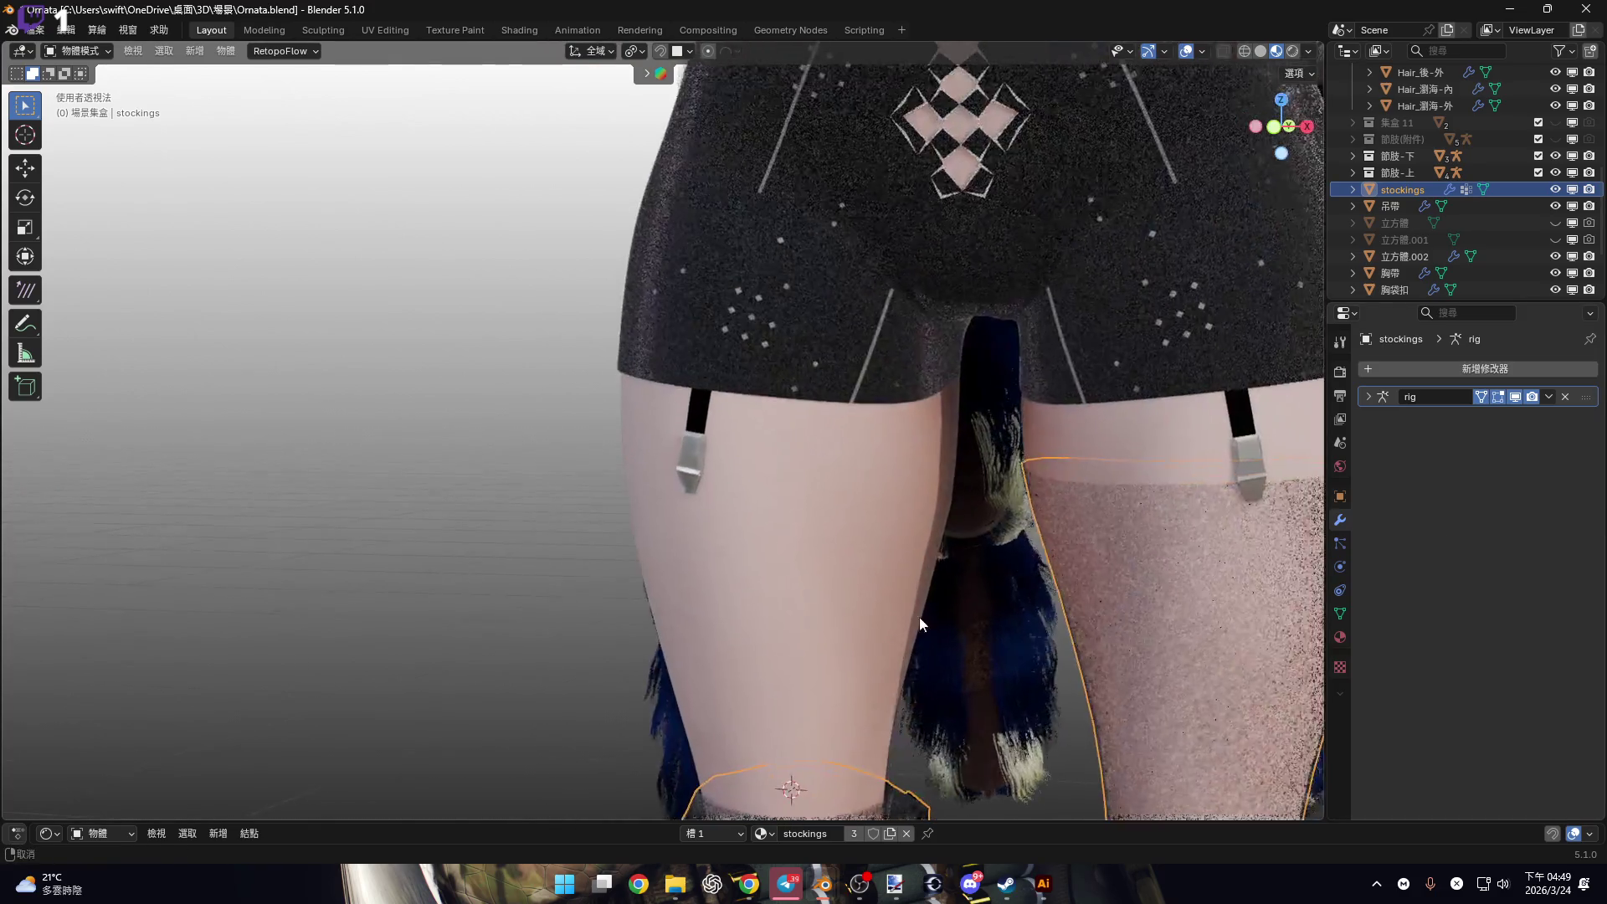
In front view, select the left thigh's garter clip and zoom in on it.
click(1266, 133)
scroll(1042, 380, up, 4)
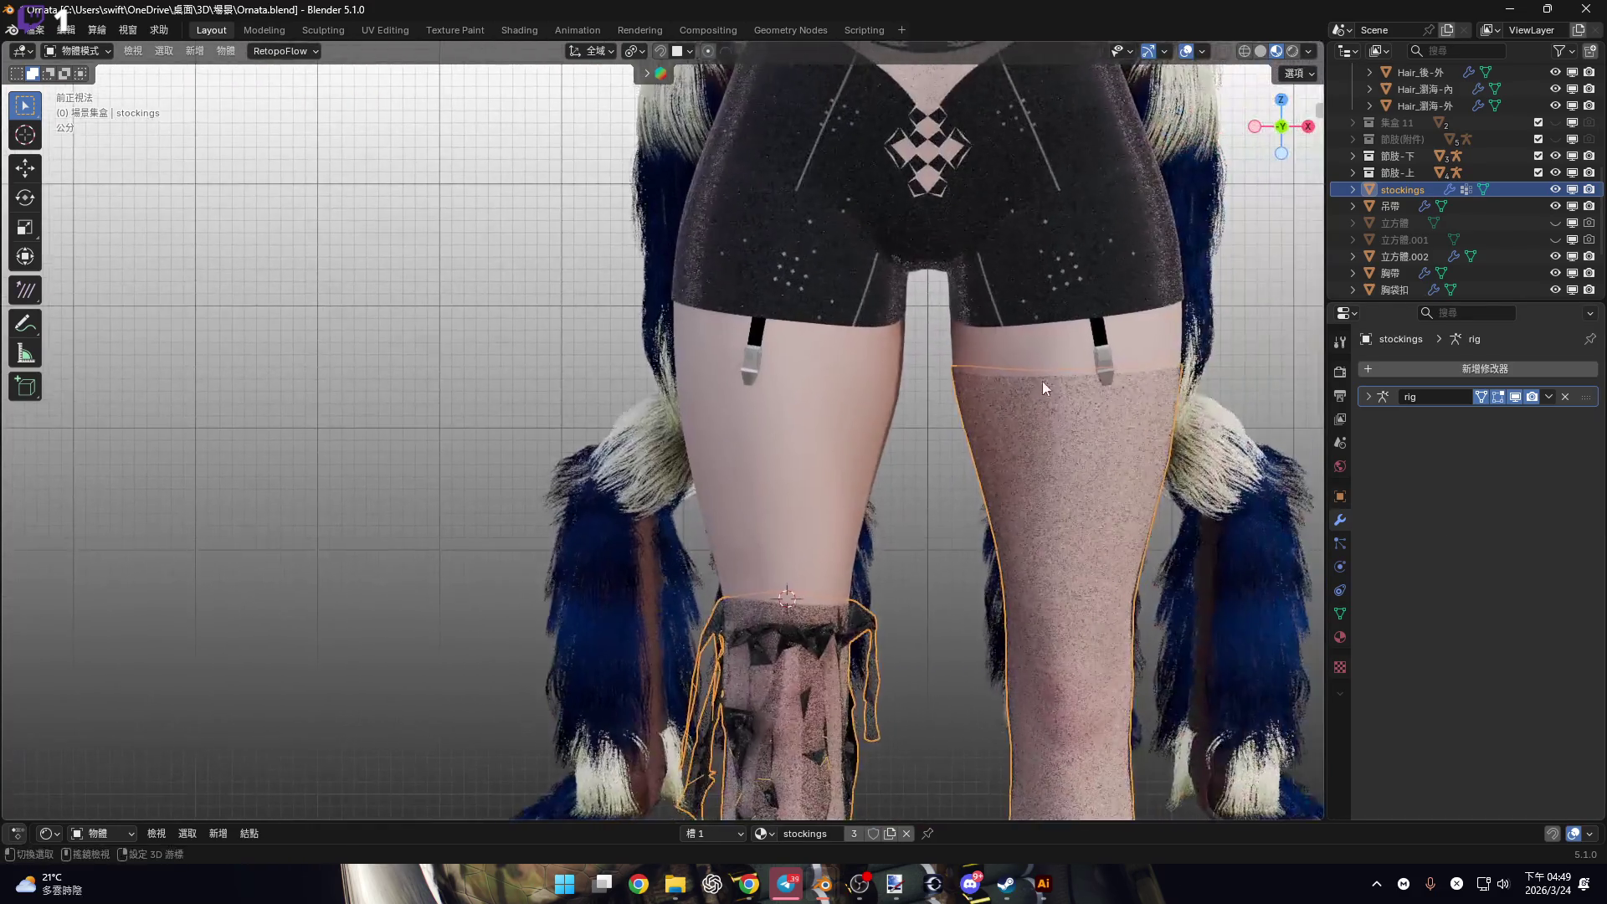
scroll(670, 376, up, 3)
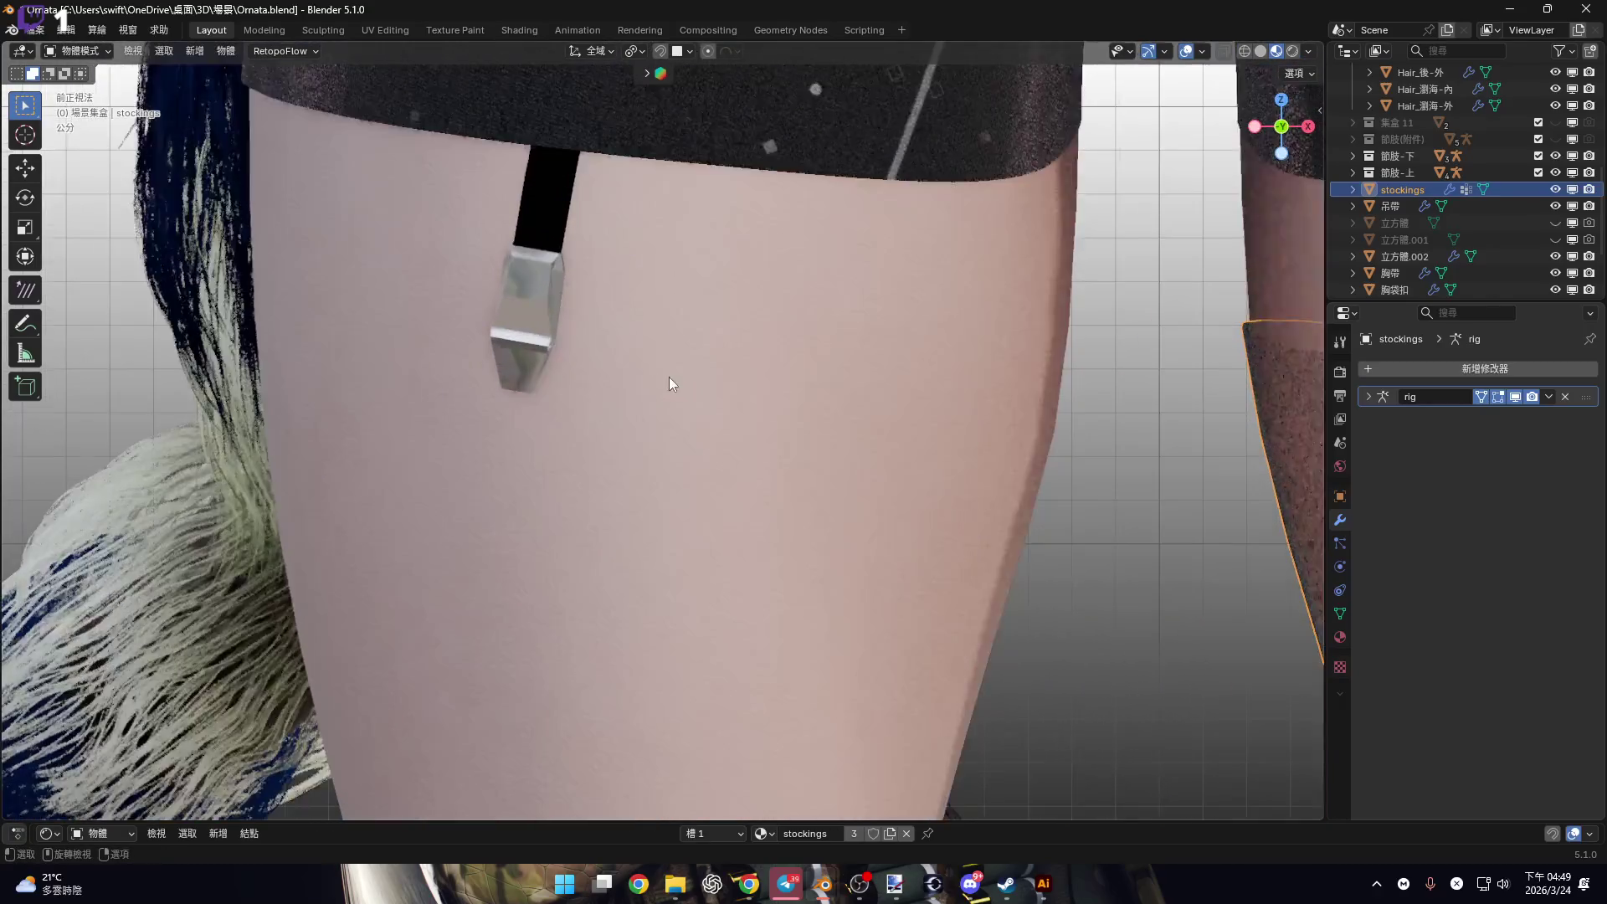
click(527, 361)
scroll(611, 425, up, 3)
mouse_move(611, 424)
middle_down()
mouse_move(528, 382)
mouse_move(595, 420)
middle_up()
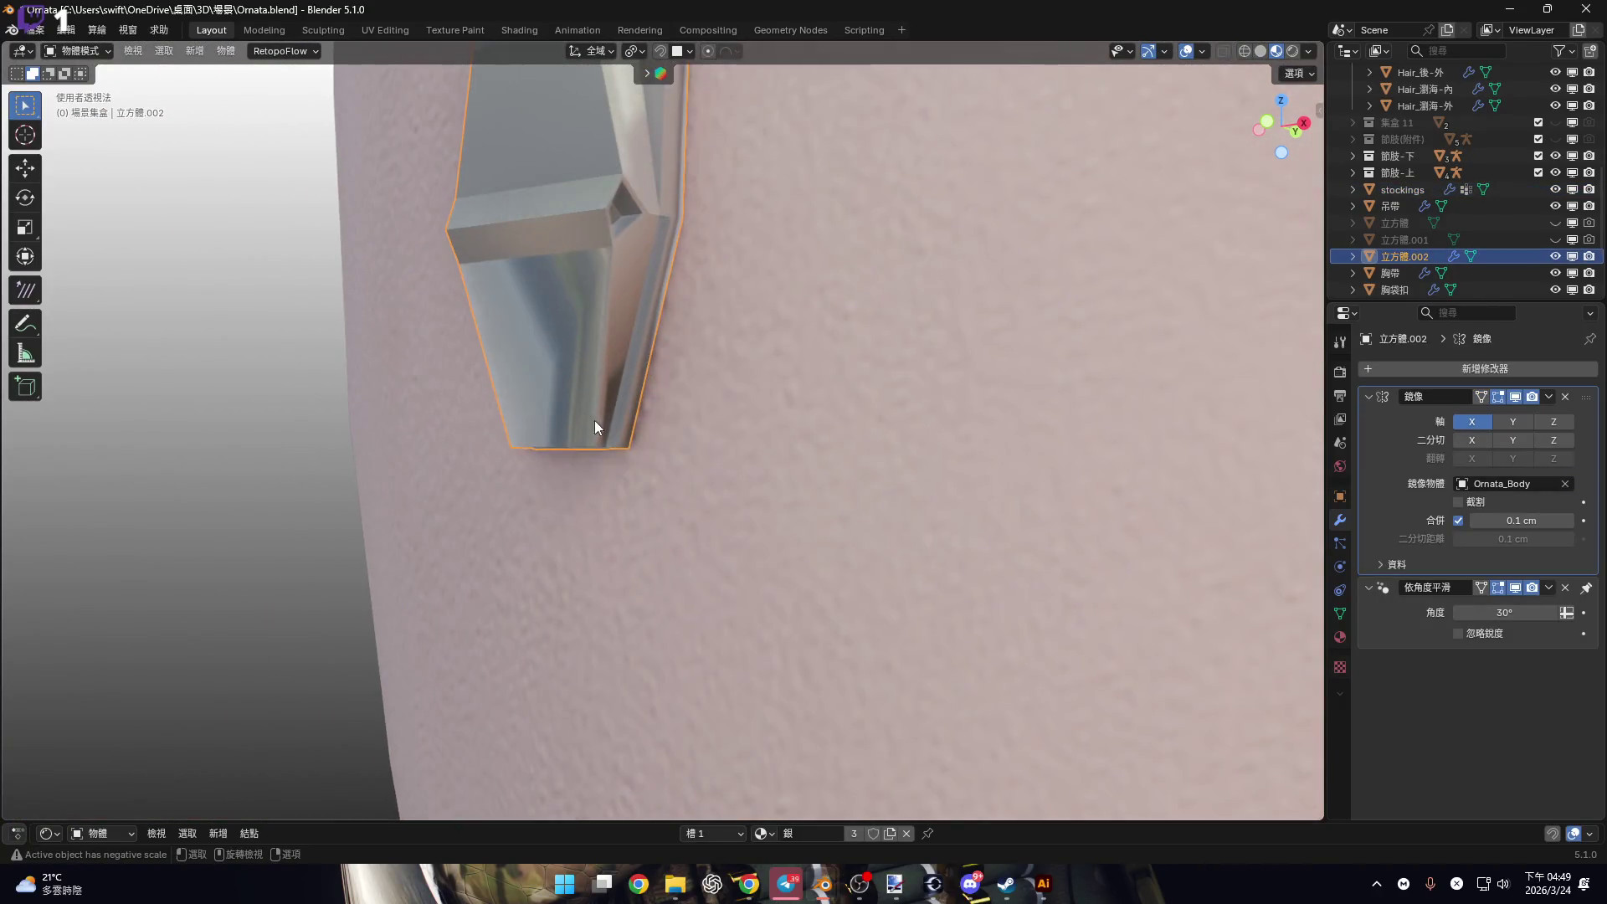
Briefly edit the buckle's mesh, then apply its Mirror modifier in object mode.
key(Tab)
scroll(619, 474, up, 3)
scroll(627, 475, down, 5)
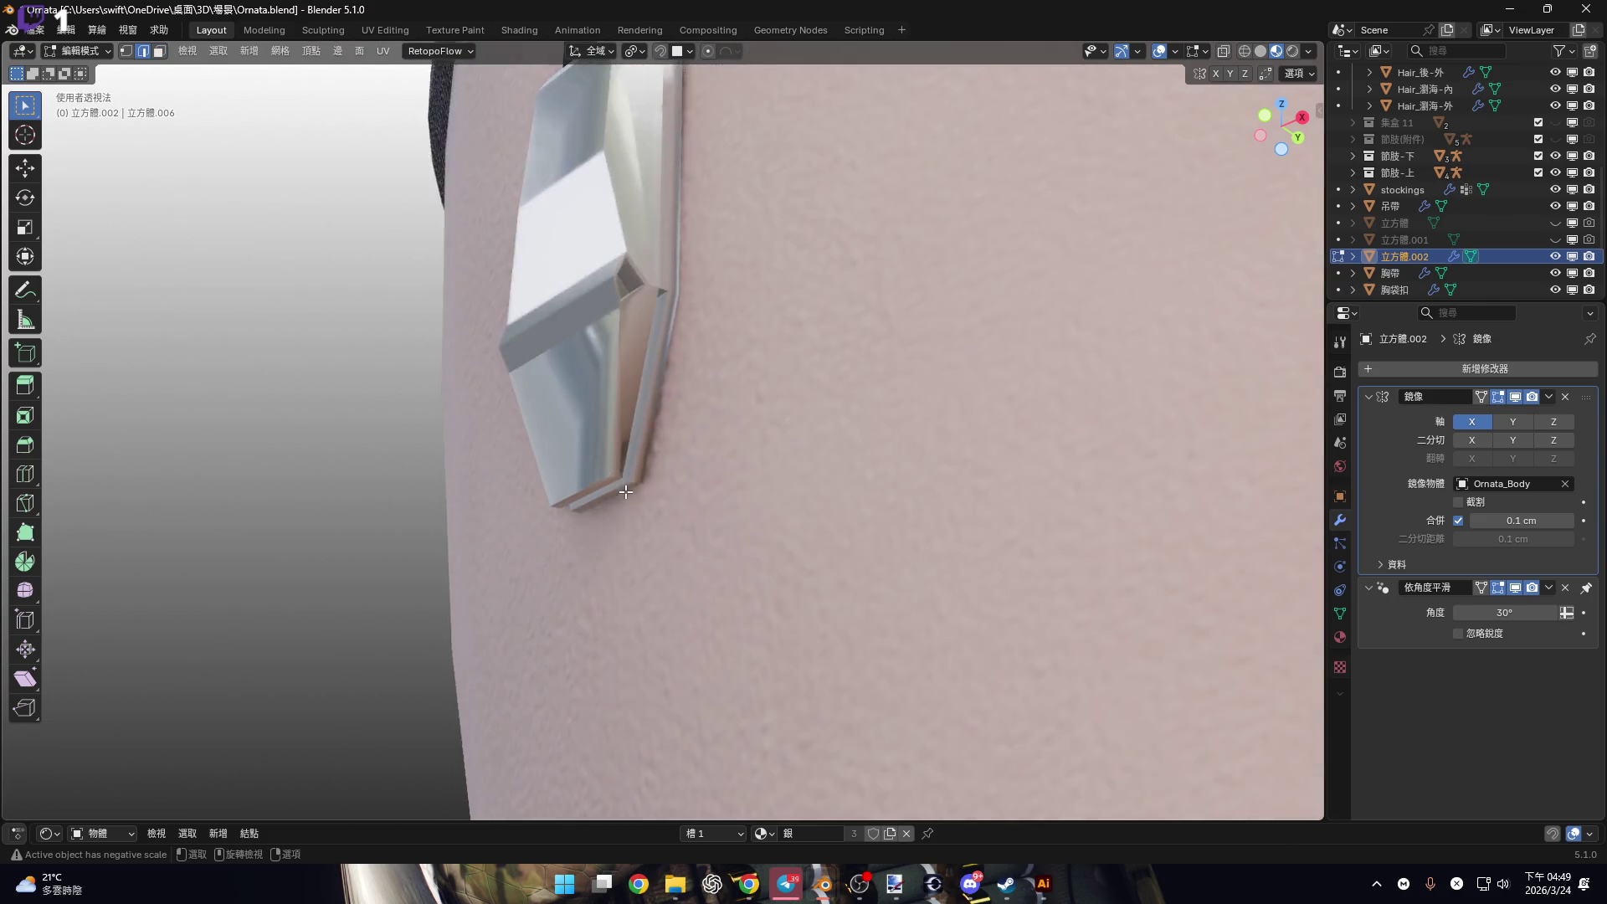
mouse_move(626, 475)
middle_down()
mouse_move(948, 448)
mouse_move(759, 400)
middle_up()
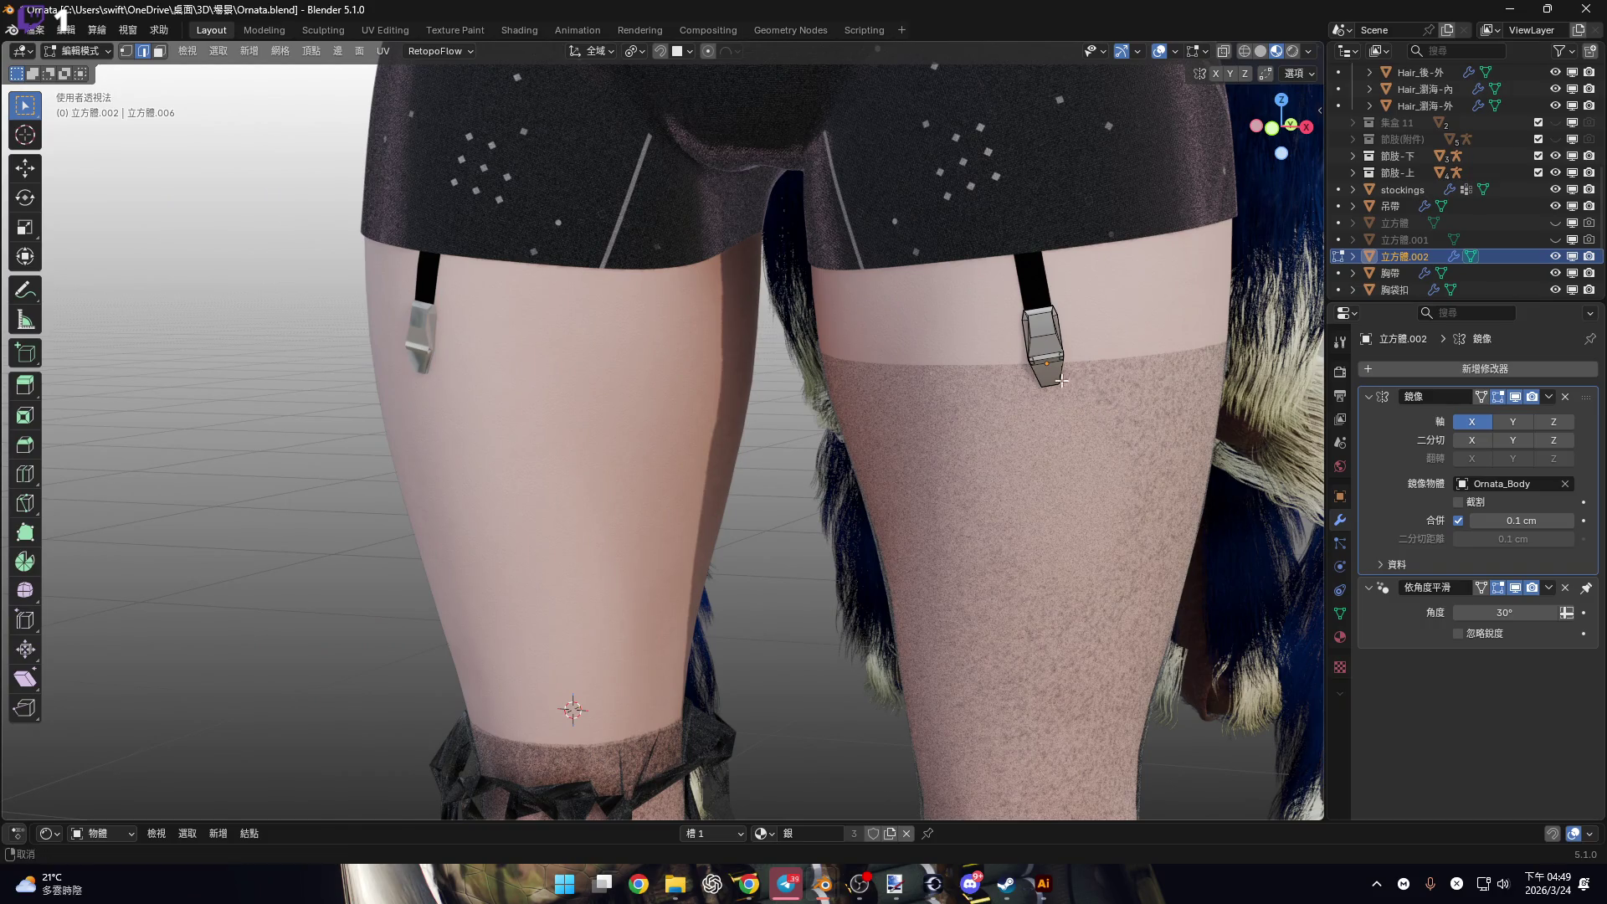
shift+middle_drag(1079, 411, 812, 360)
scroll(812, 360, up, 2)
key(Tab)
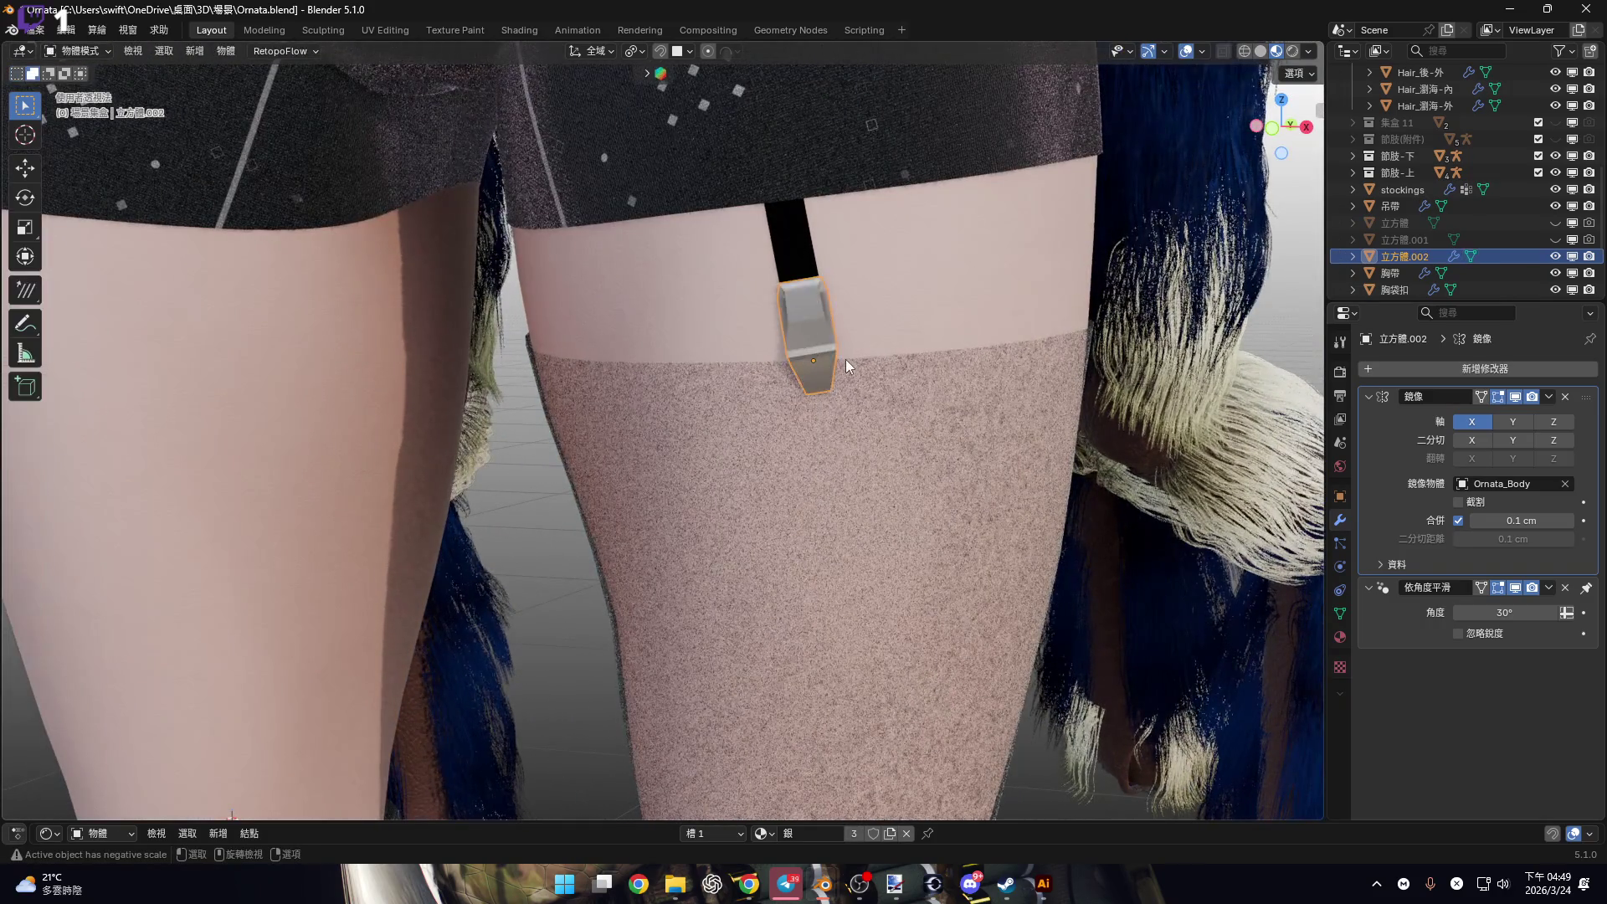
click(1550, 398)
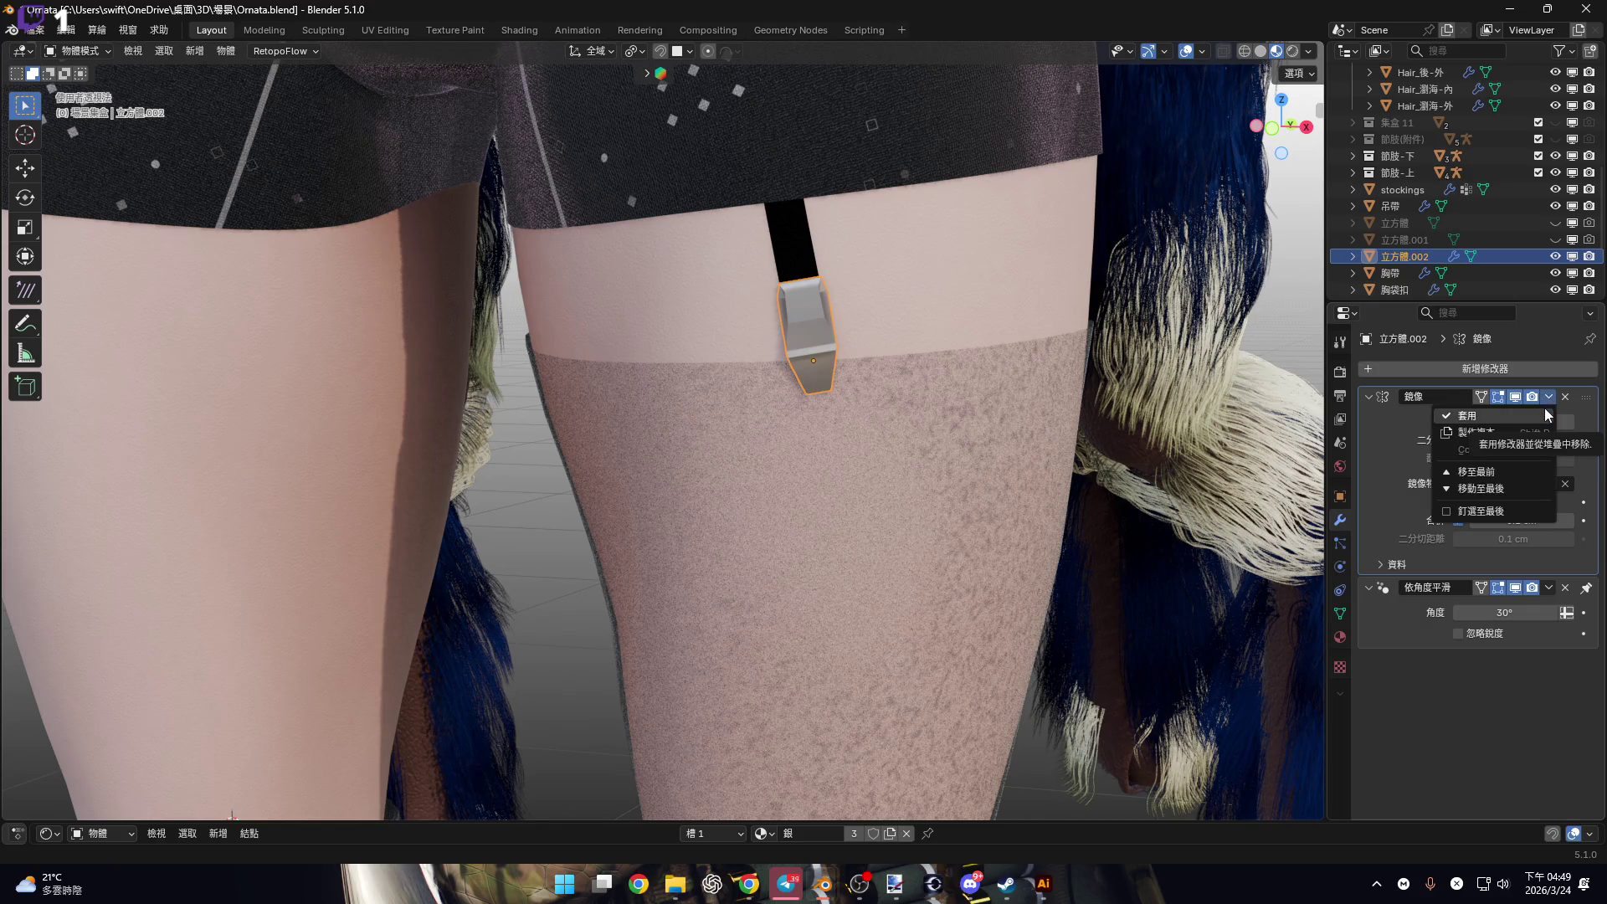
click(1544, 408)
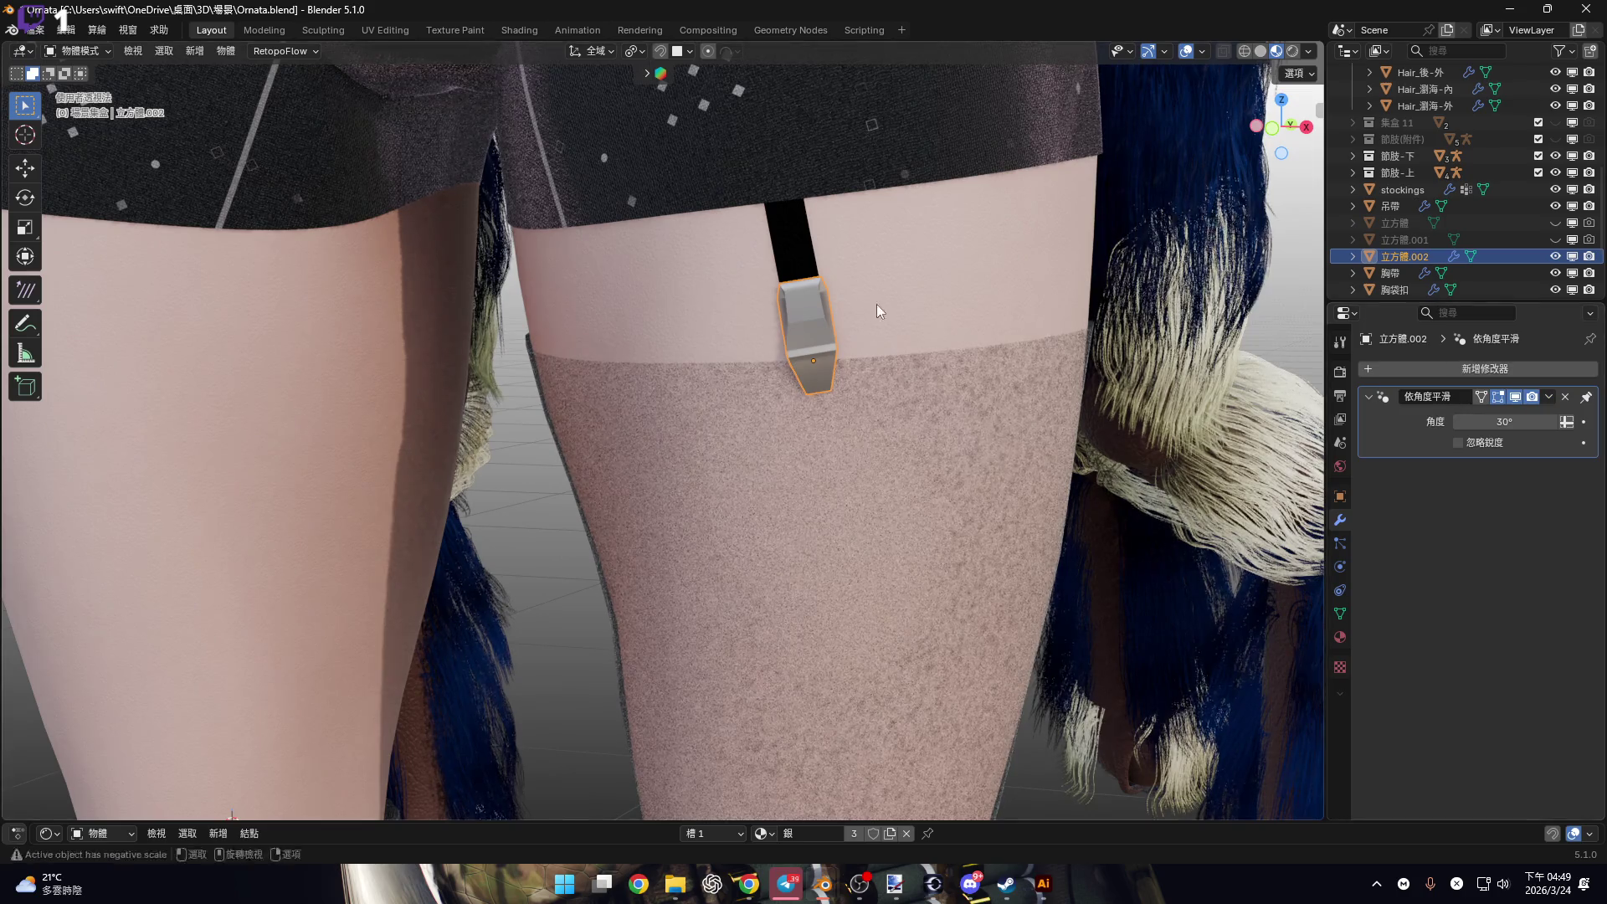
shift+middle_drag(877, 304, 926, 341)
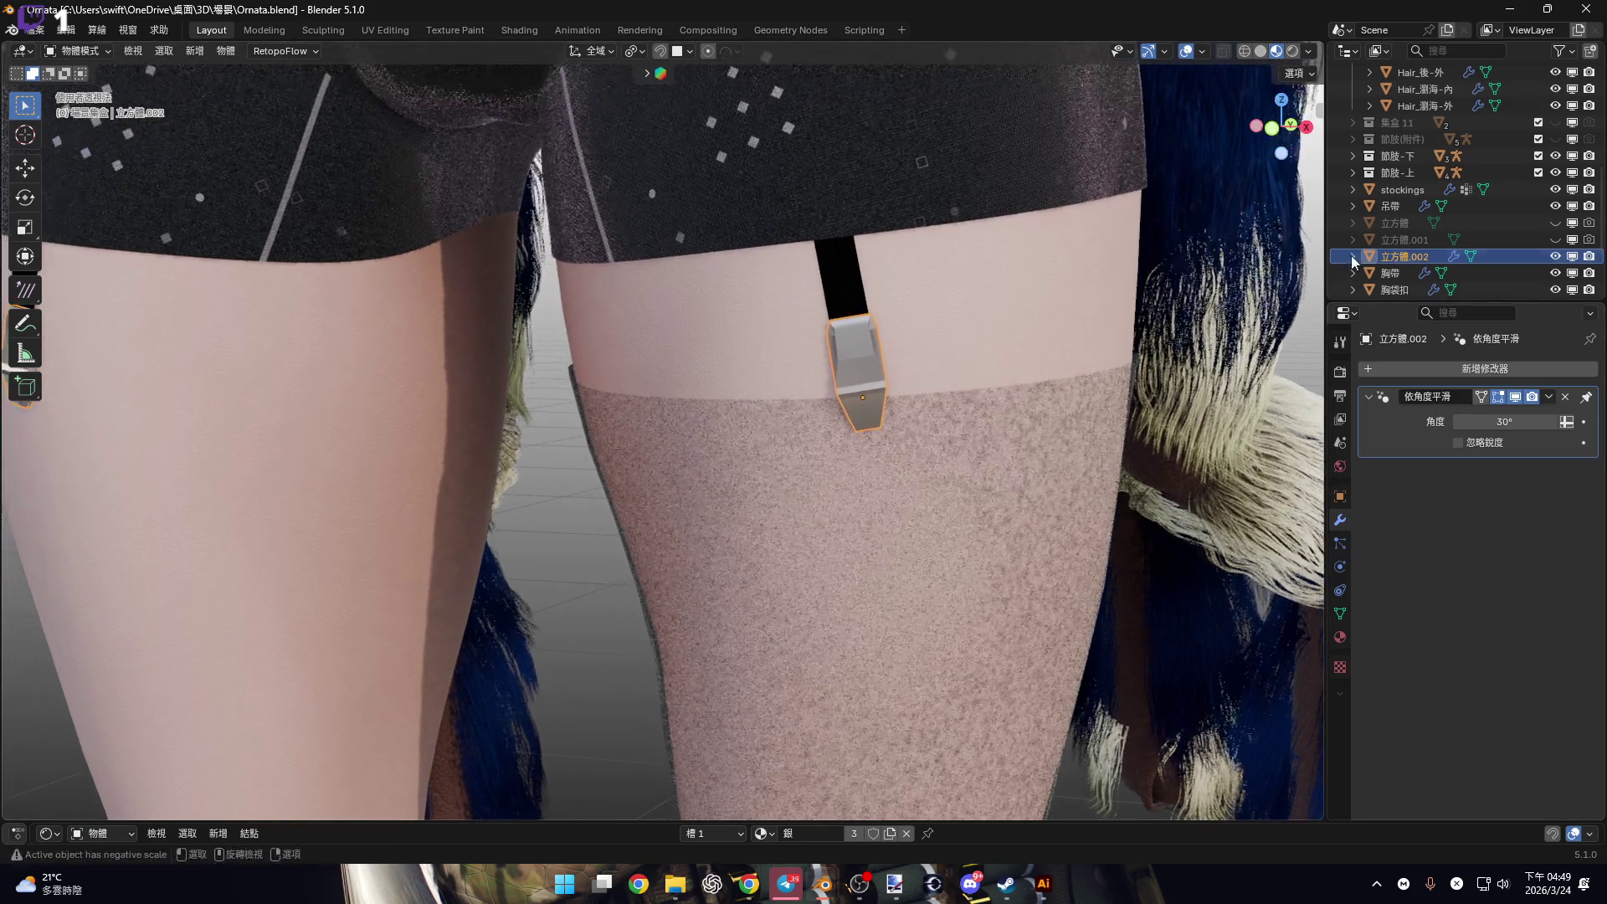
Select the buckle and the garter strap, strap active, and join them.
click(891, 293)
key(KP_Decimal)
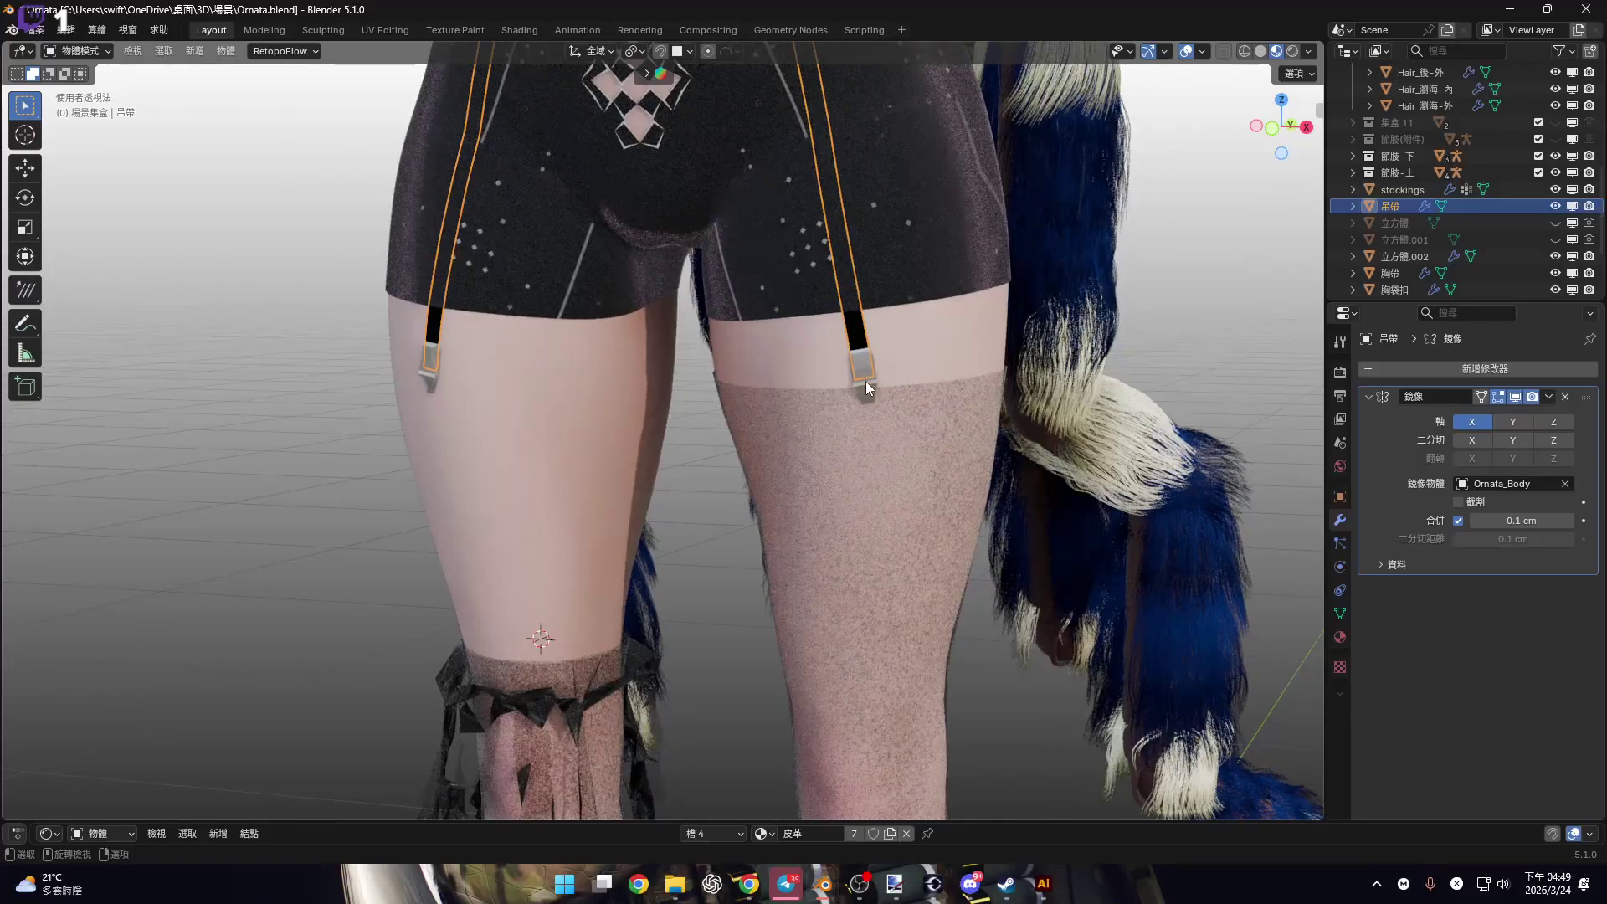
shift+click(865, 380)
scroll(860, 360, up, 3)
shift+click(840, 316)
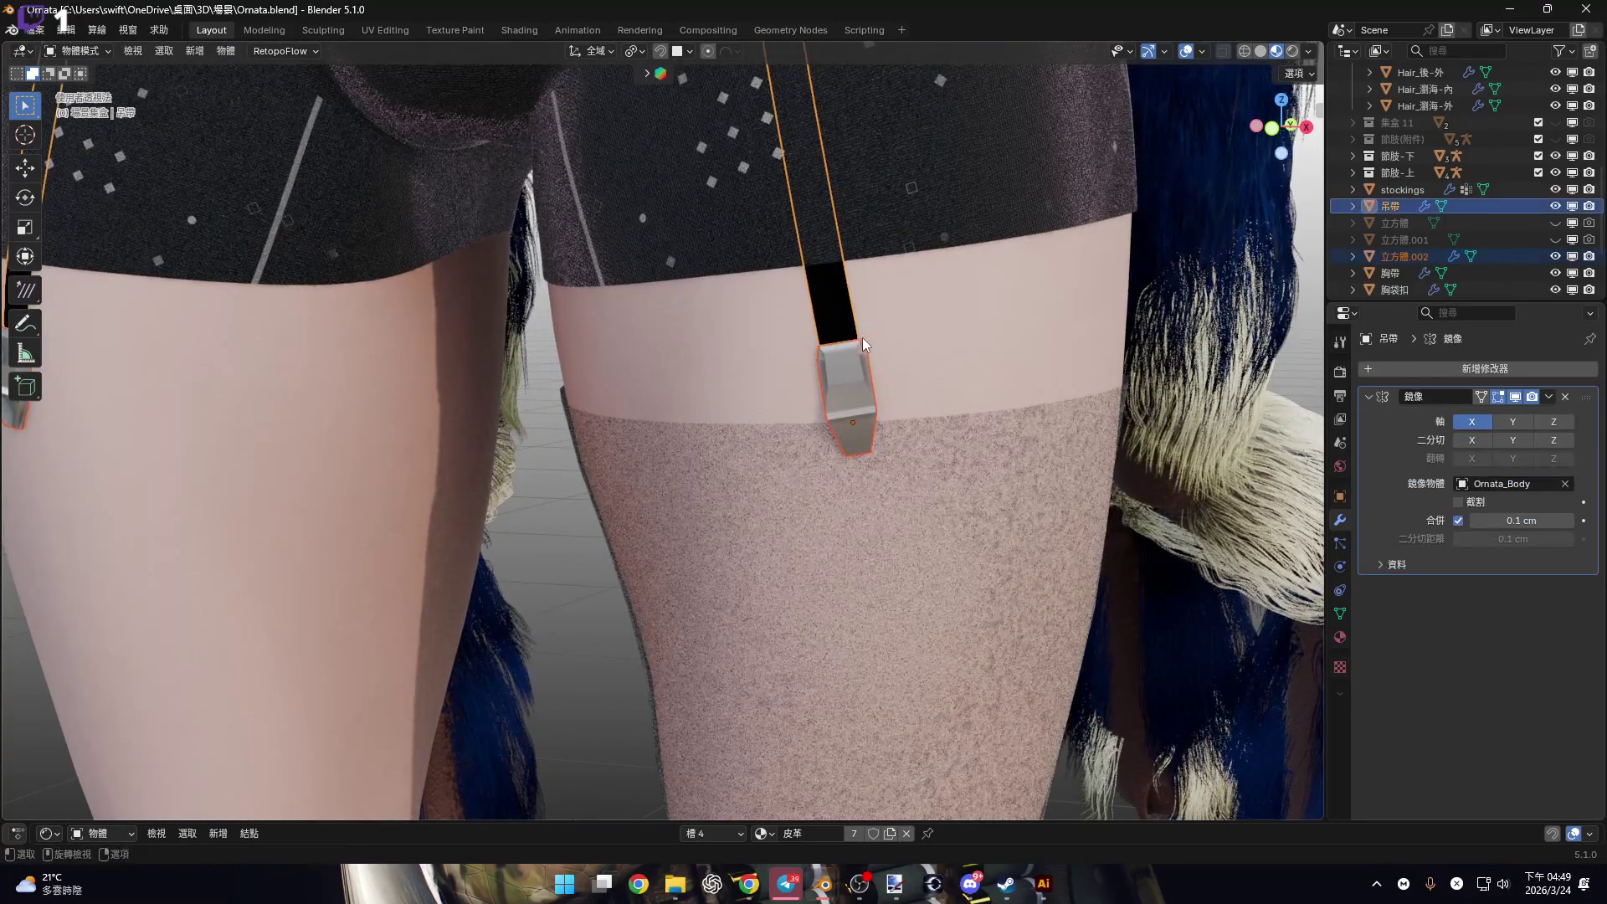
right_click(861, 333)
click(859, 340)
Apply the strap's Mirror modifier and check the result from the front view.
scroll(858, 340, down, 5)
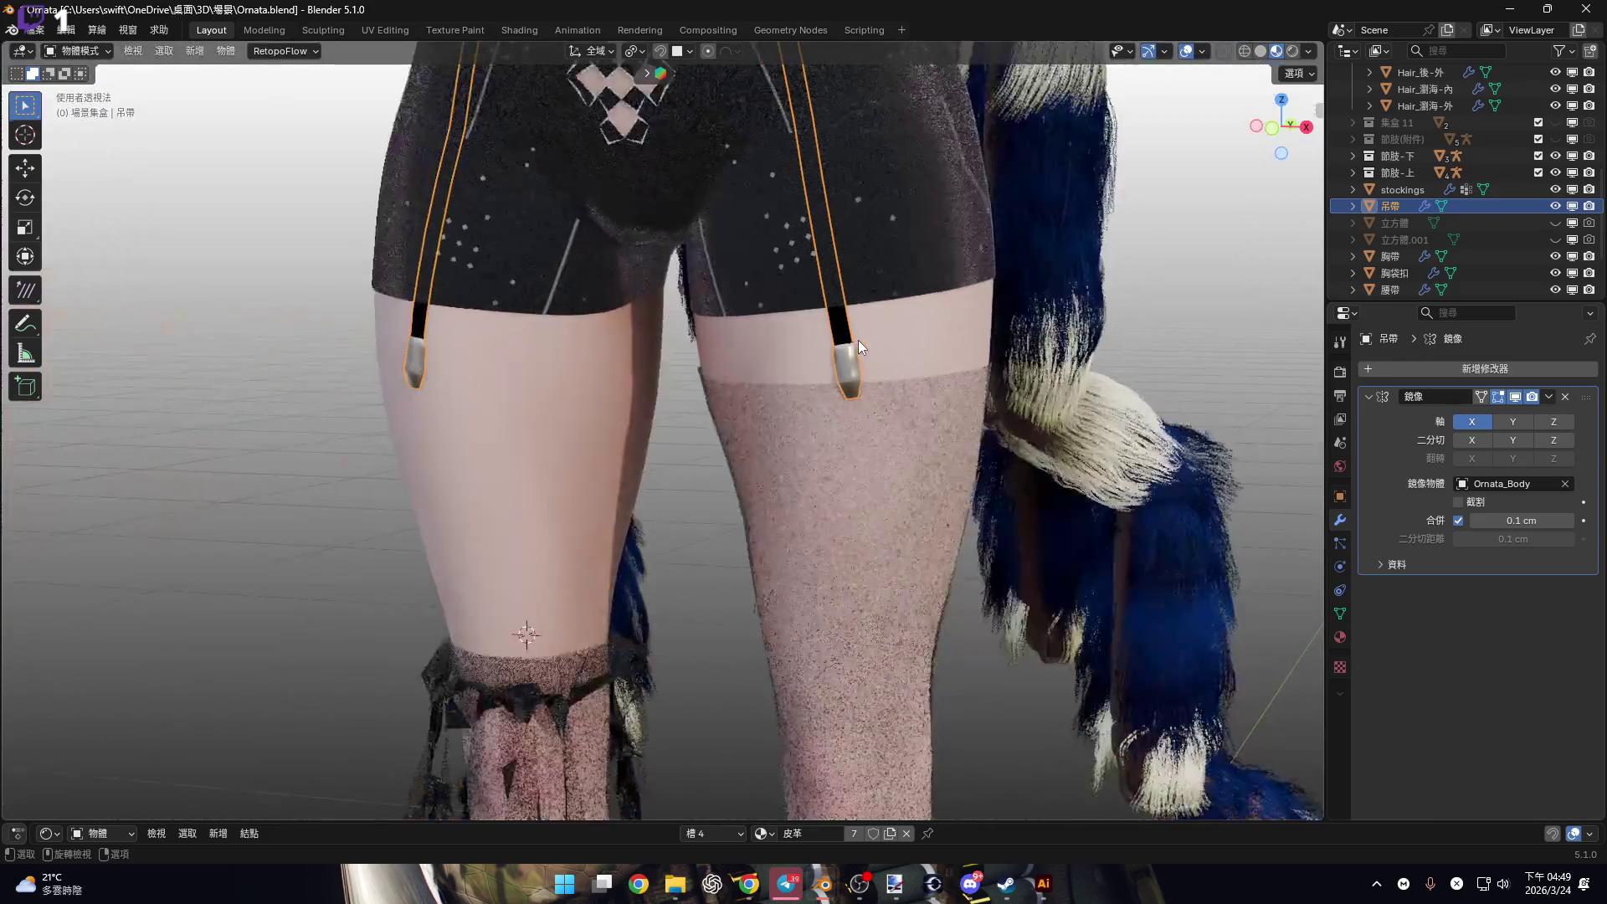
scroll(882, 366, up, 2)
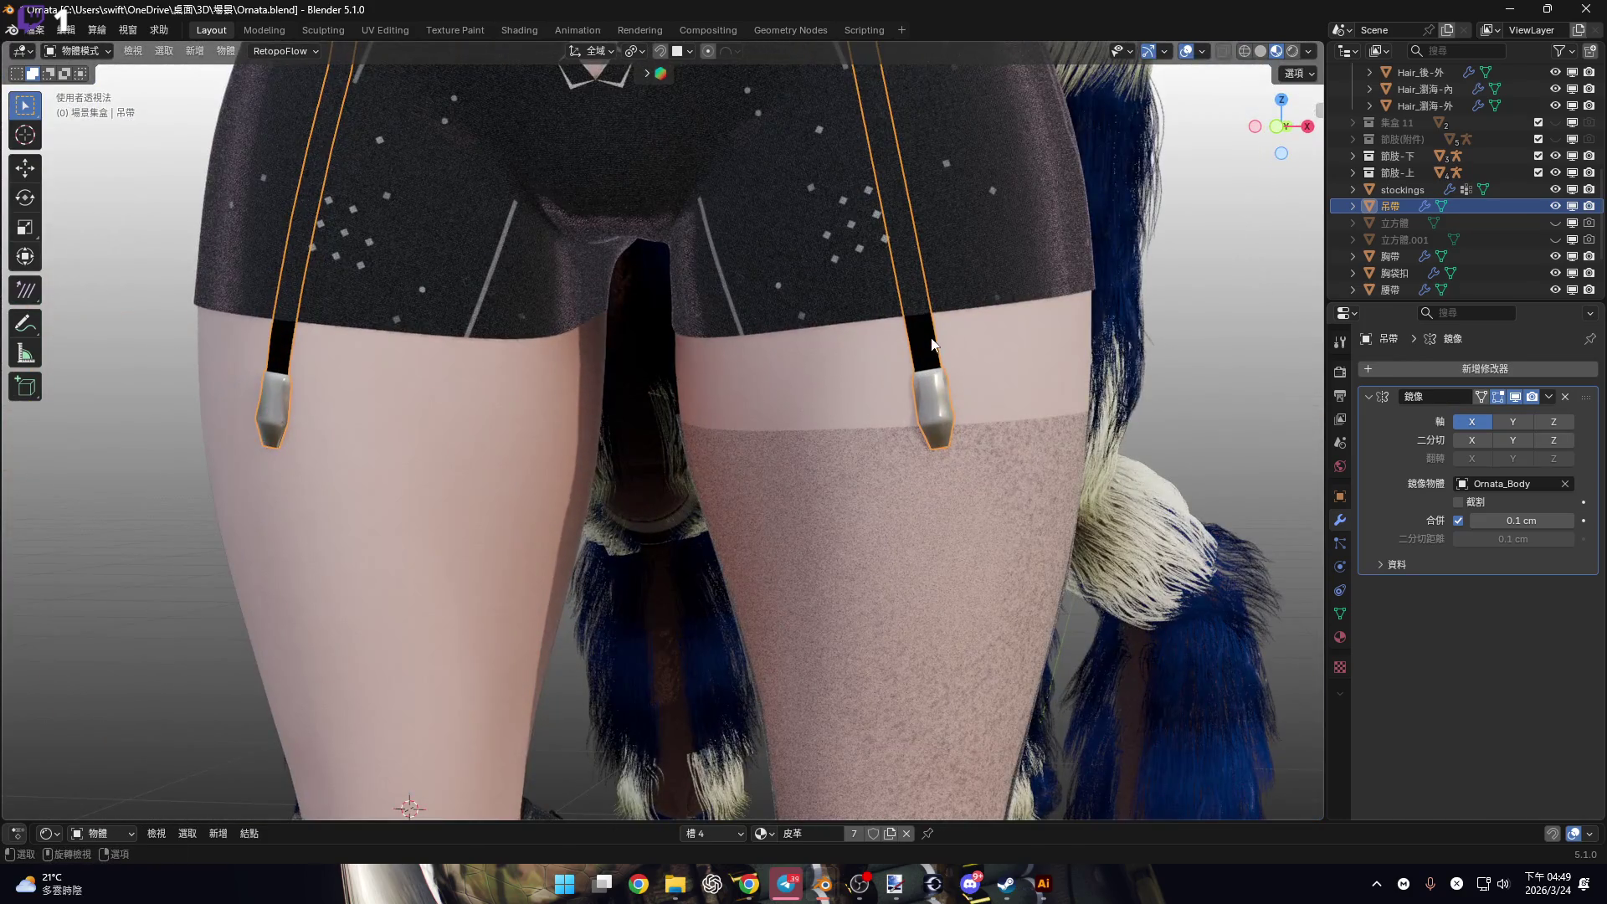
scroll(960, 359, up, 1)
click(1515, 397)
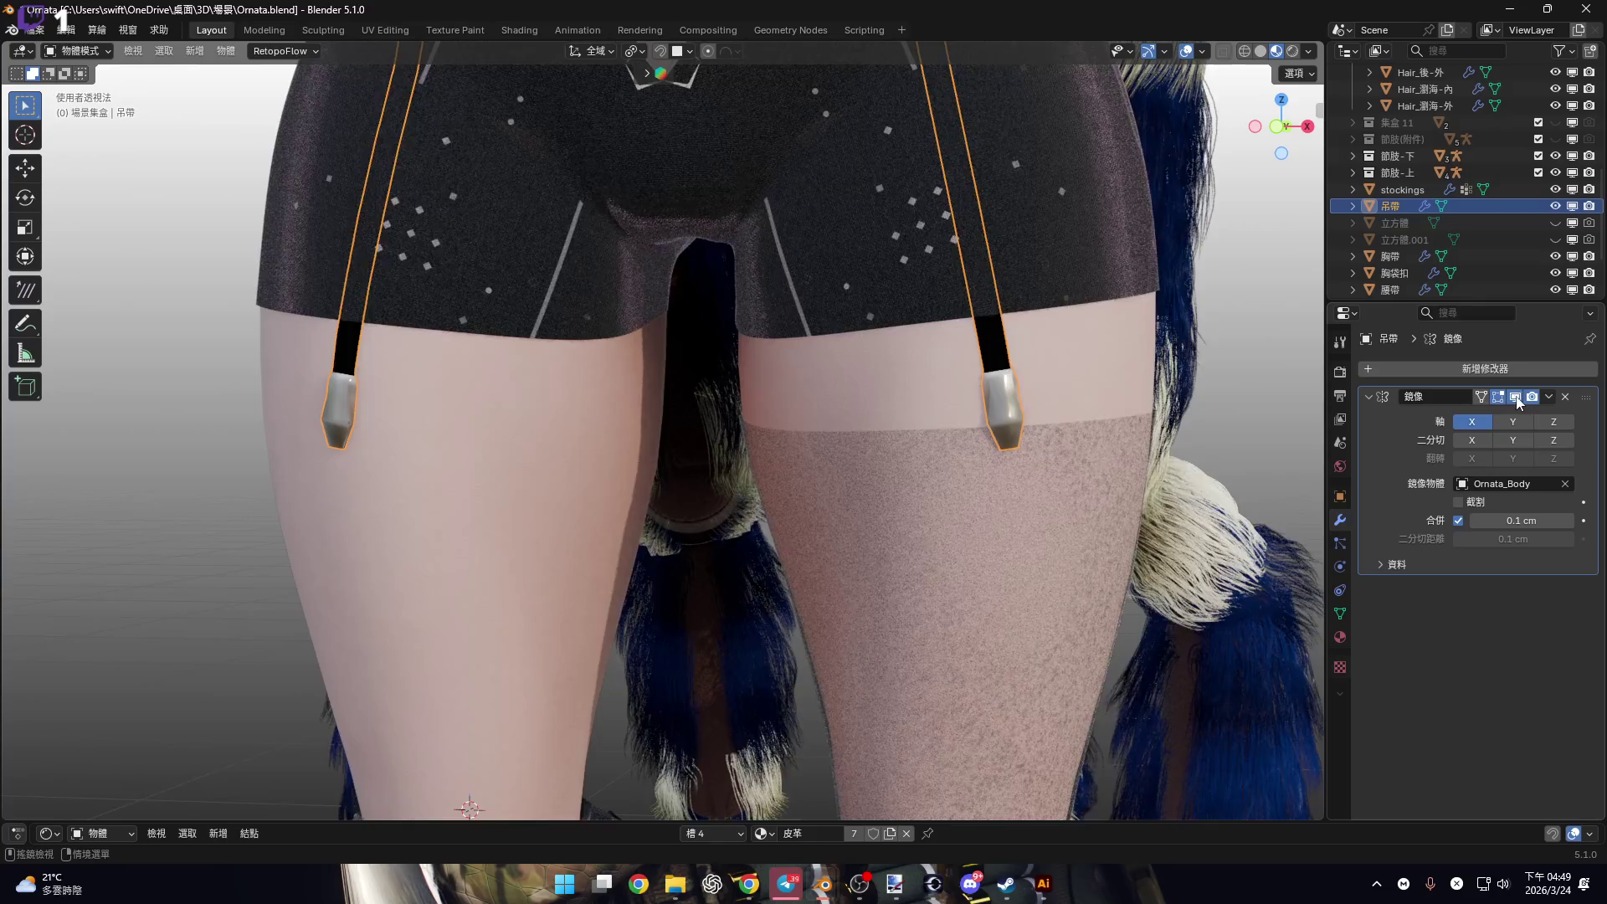
click(1518, 402)
shift+middle_drag(1030, 262, 1098, 269)
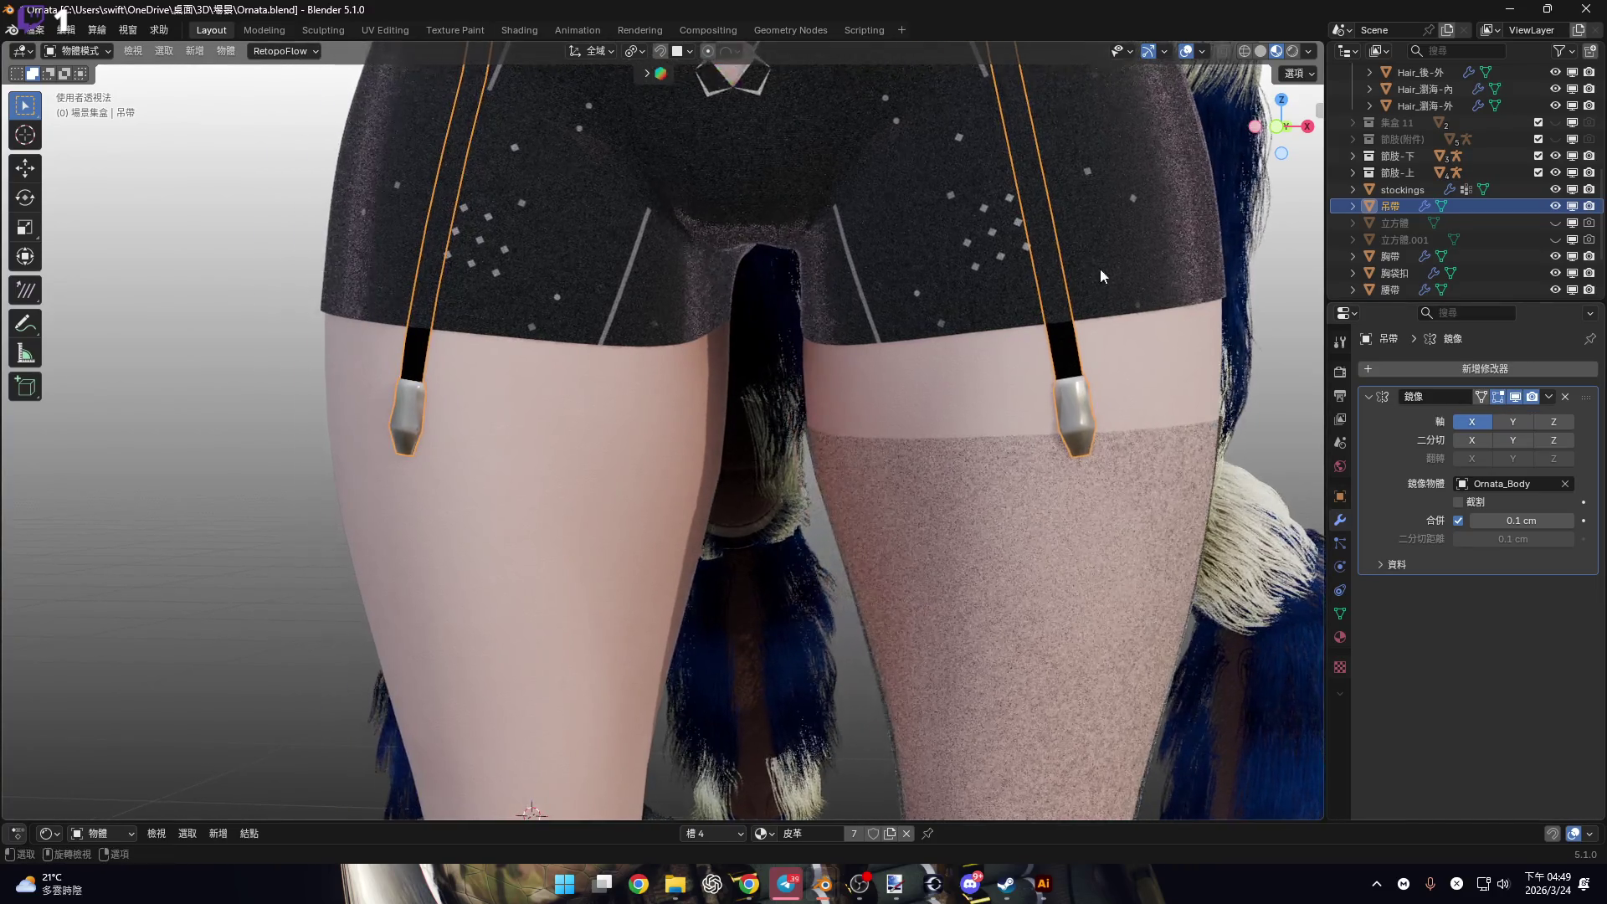
click(1549, 397)
key(Return)
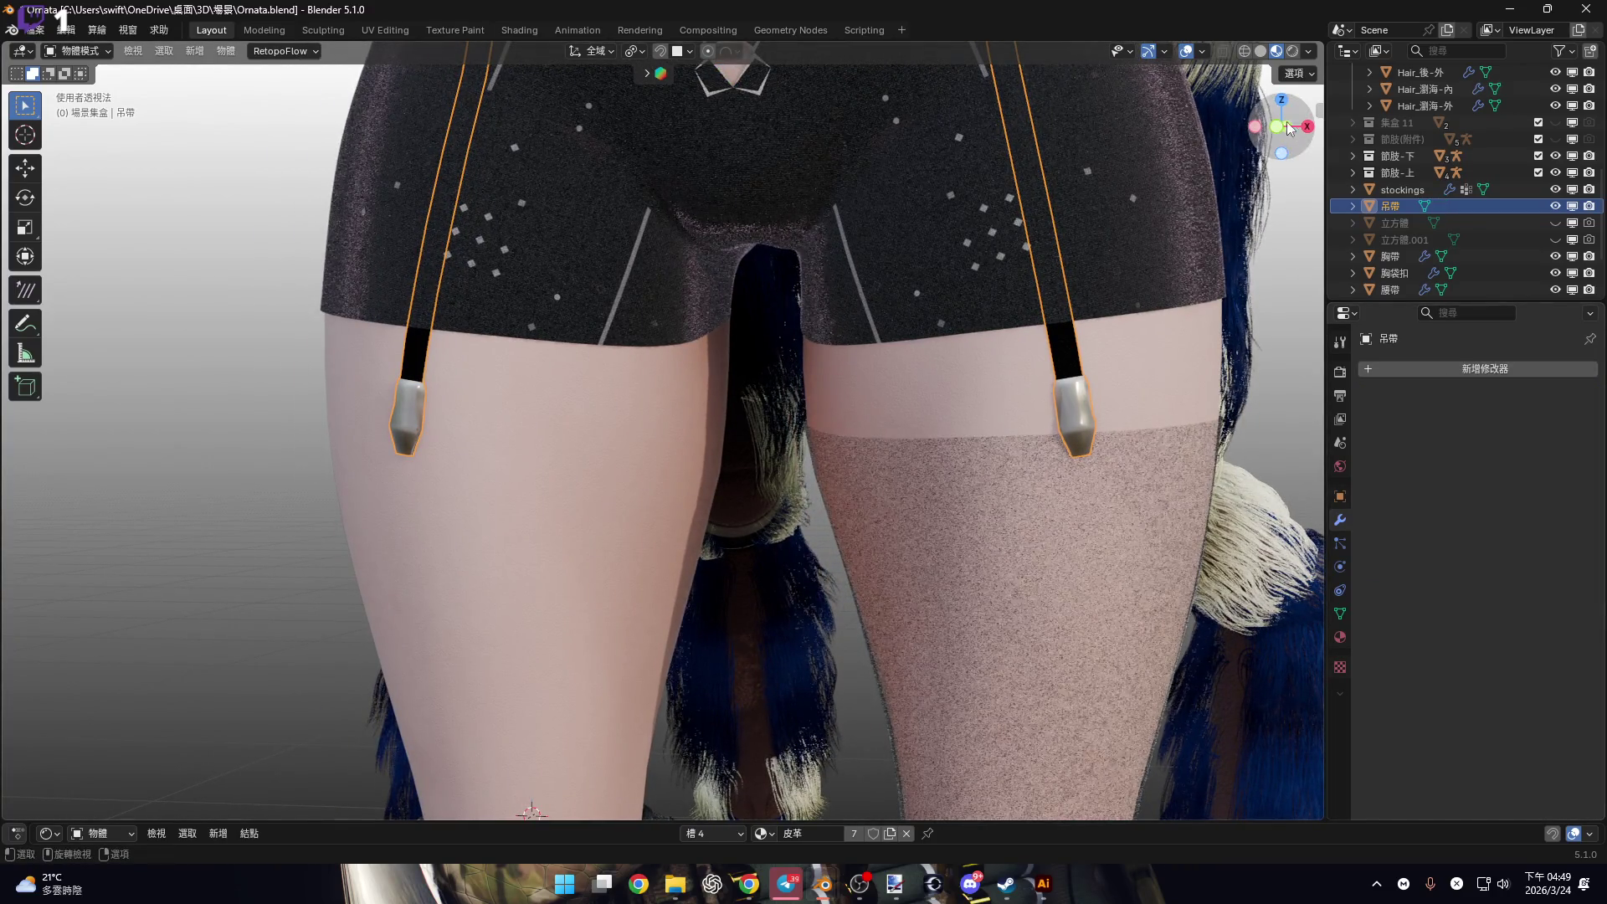
key(KP_1)
scroll(714, 442, up, 5)
mouse_move(780, 511)
middle_down()
mouse_move(765, 416)
mouse_move(552, 319)
mouse_move(767, 374)
mouse_move(451, 412)
mouse_move(548, 453)
mouse_move(625, 459)
middle_up()
scroll(513, 473, up, 6)
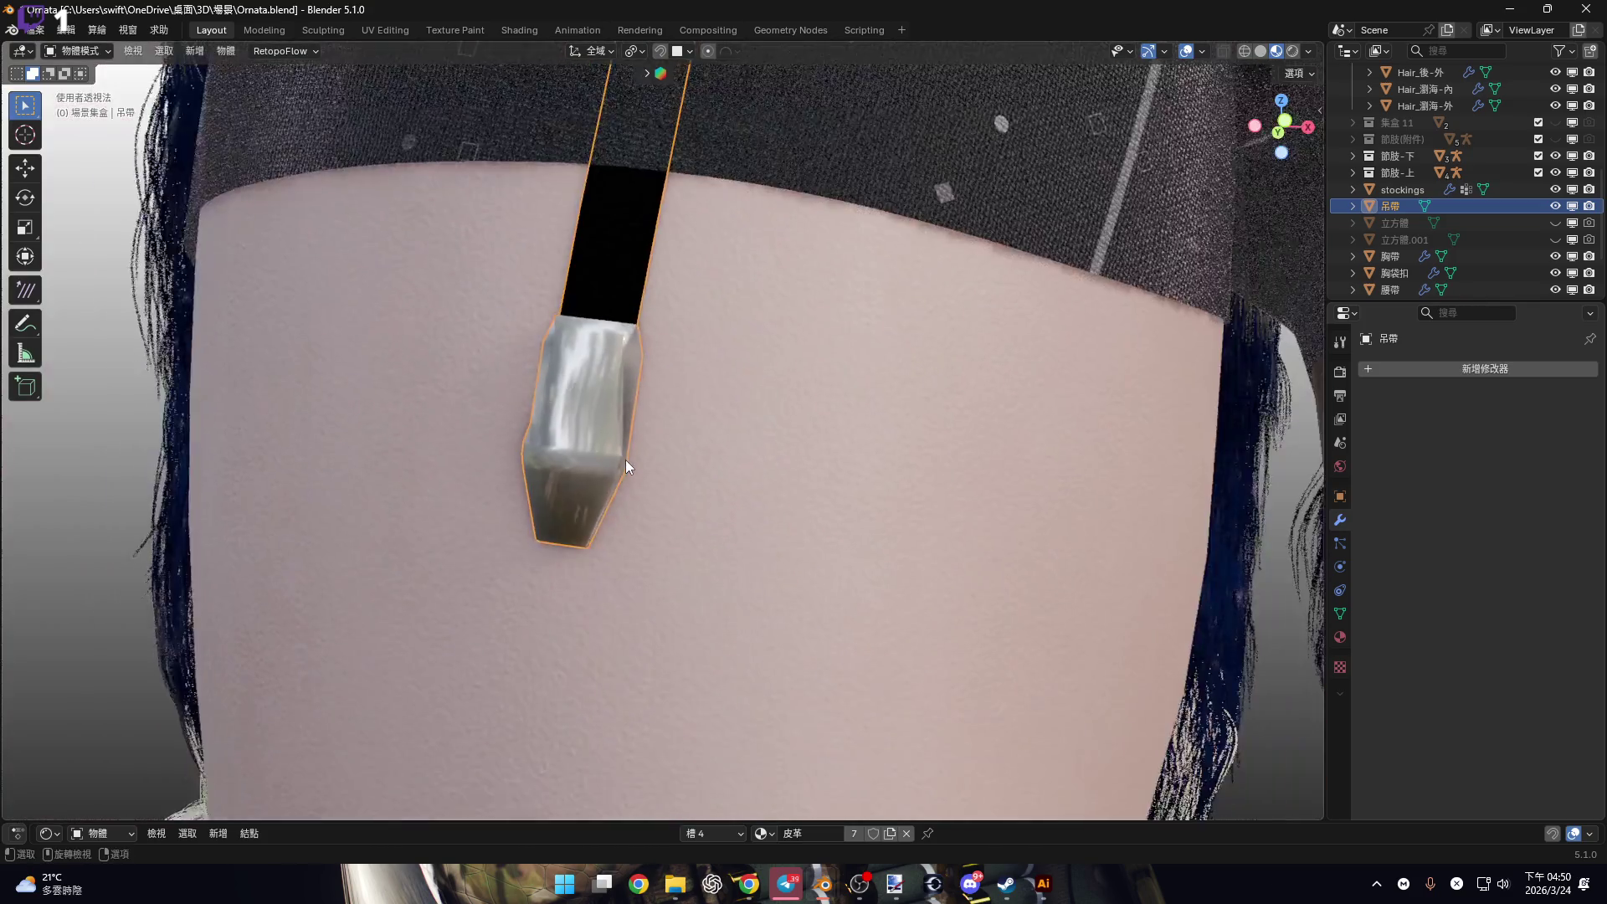
scroll(626, 459, down, 3)
Turn on Shade Auto Smooth for the strap.
scroll(842, 490, up, 4)
right_click(816, 489)
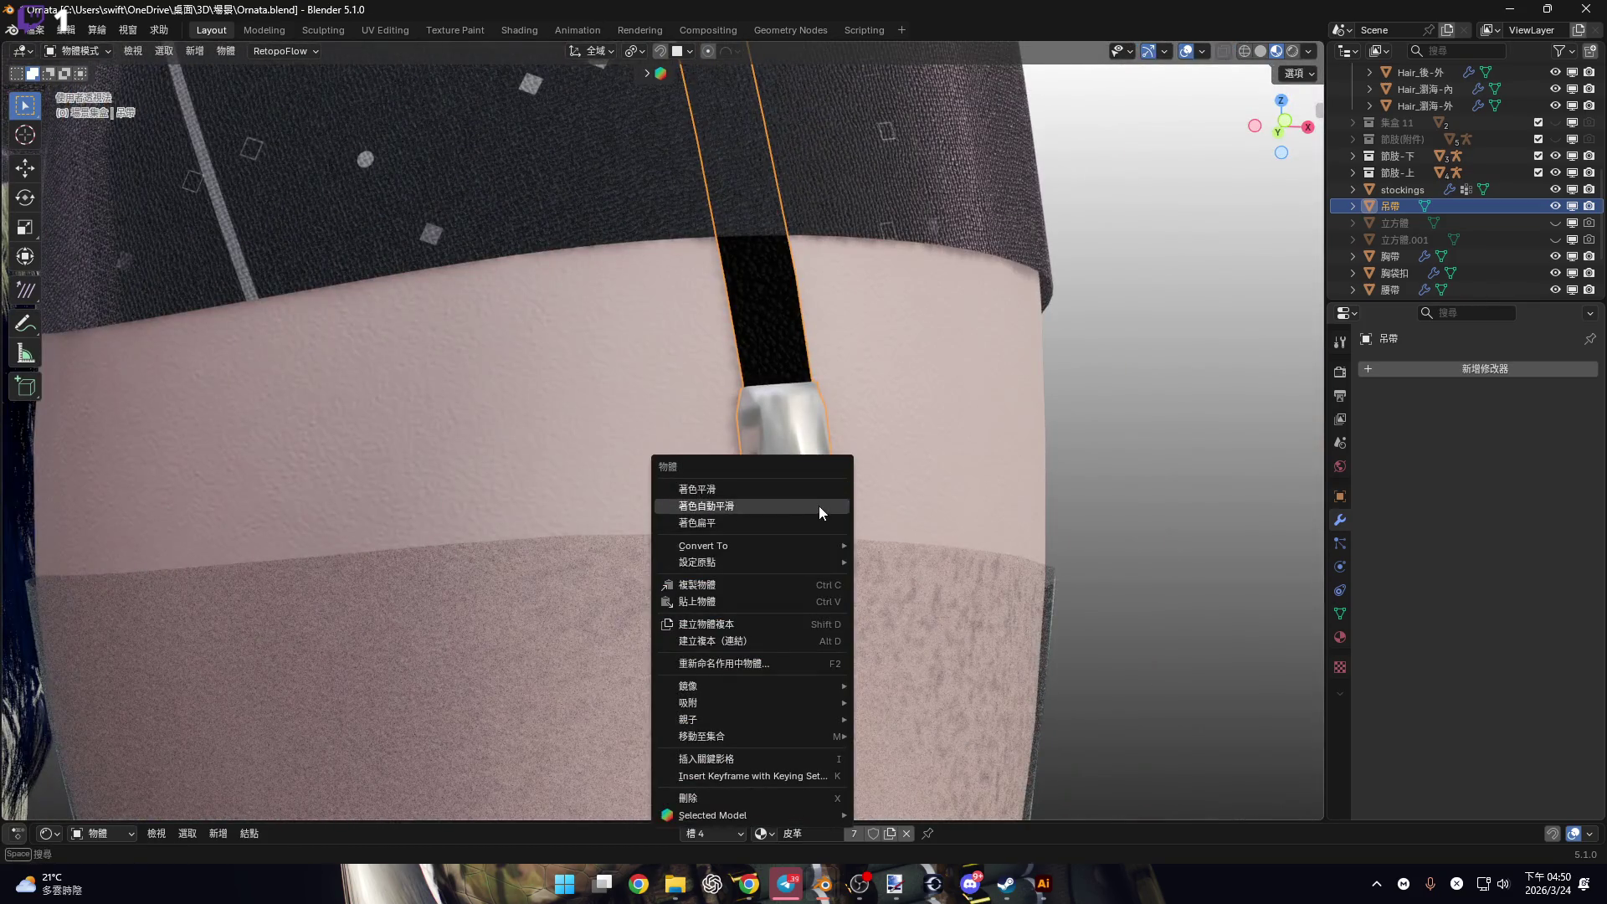
click(819, 506)
mouse_move(812, 474)
middle_down()
mouse_move(757, 491)
mouse_move(613, 459)
mouse_move(680, 662)
middle_up()
scroll(757, 491, down, 3)
scroll(613, 458, up, 5)
Snap the 3D cursor to the buckle's bottom edge, then return to object mode.
key(Tab)
scroll(606, 499, up, 3)
click(647, 691)
scroll(647, 691, down, 2)
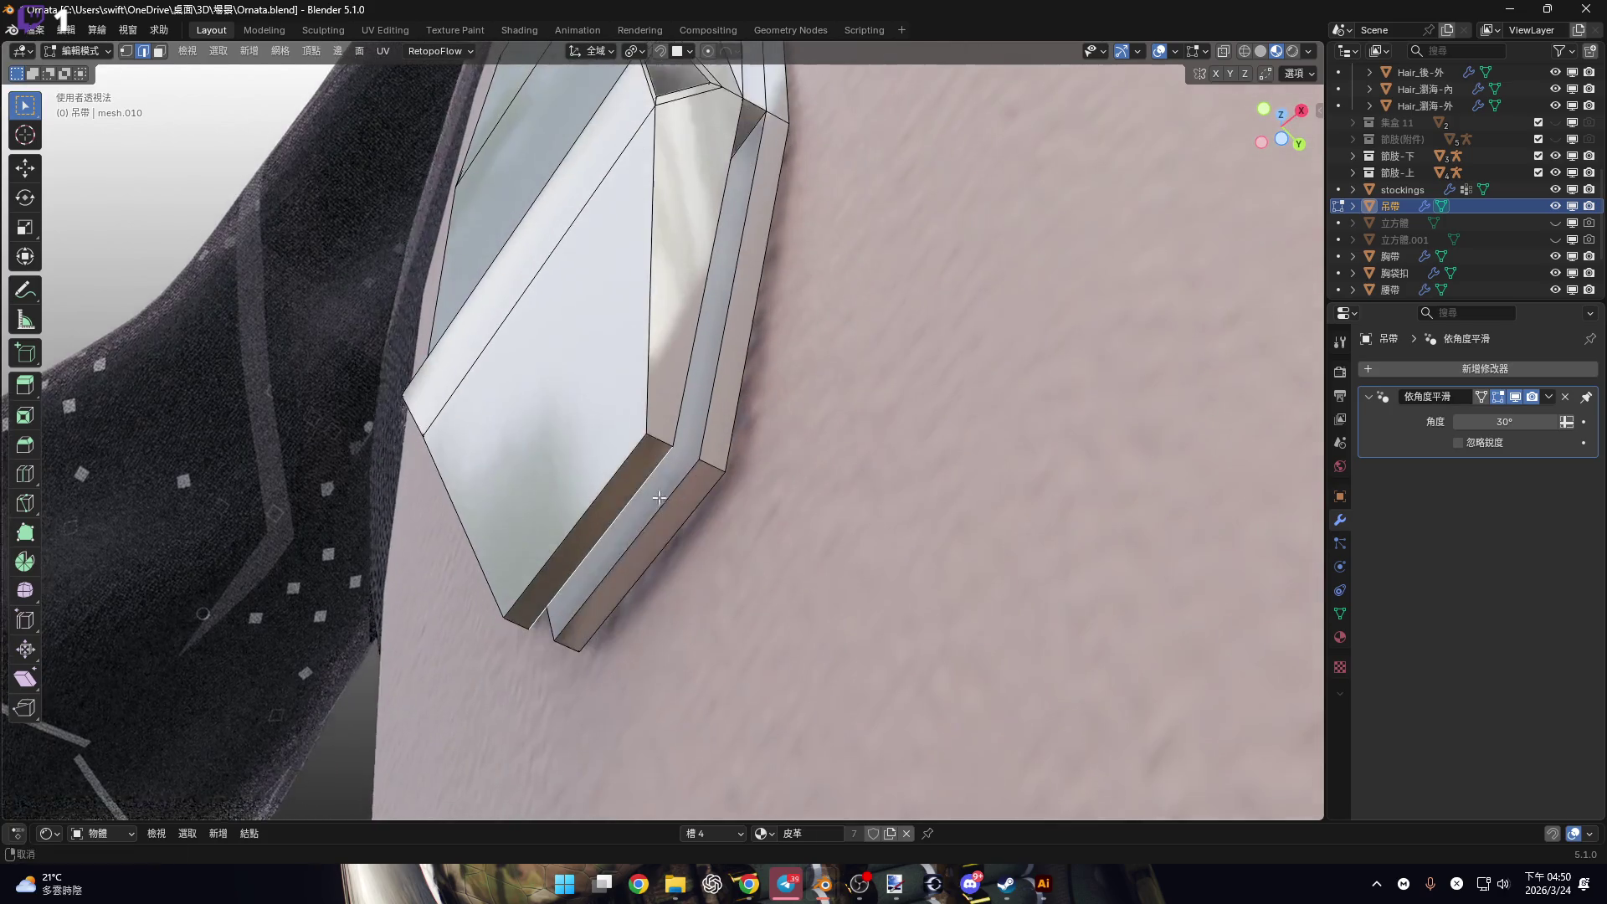
key(shift+s)
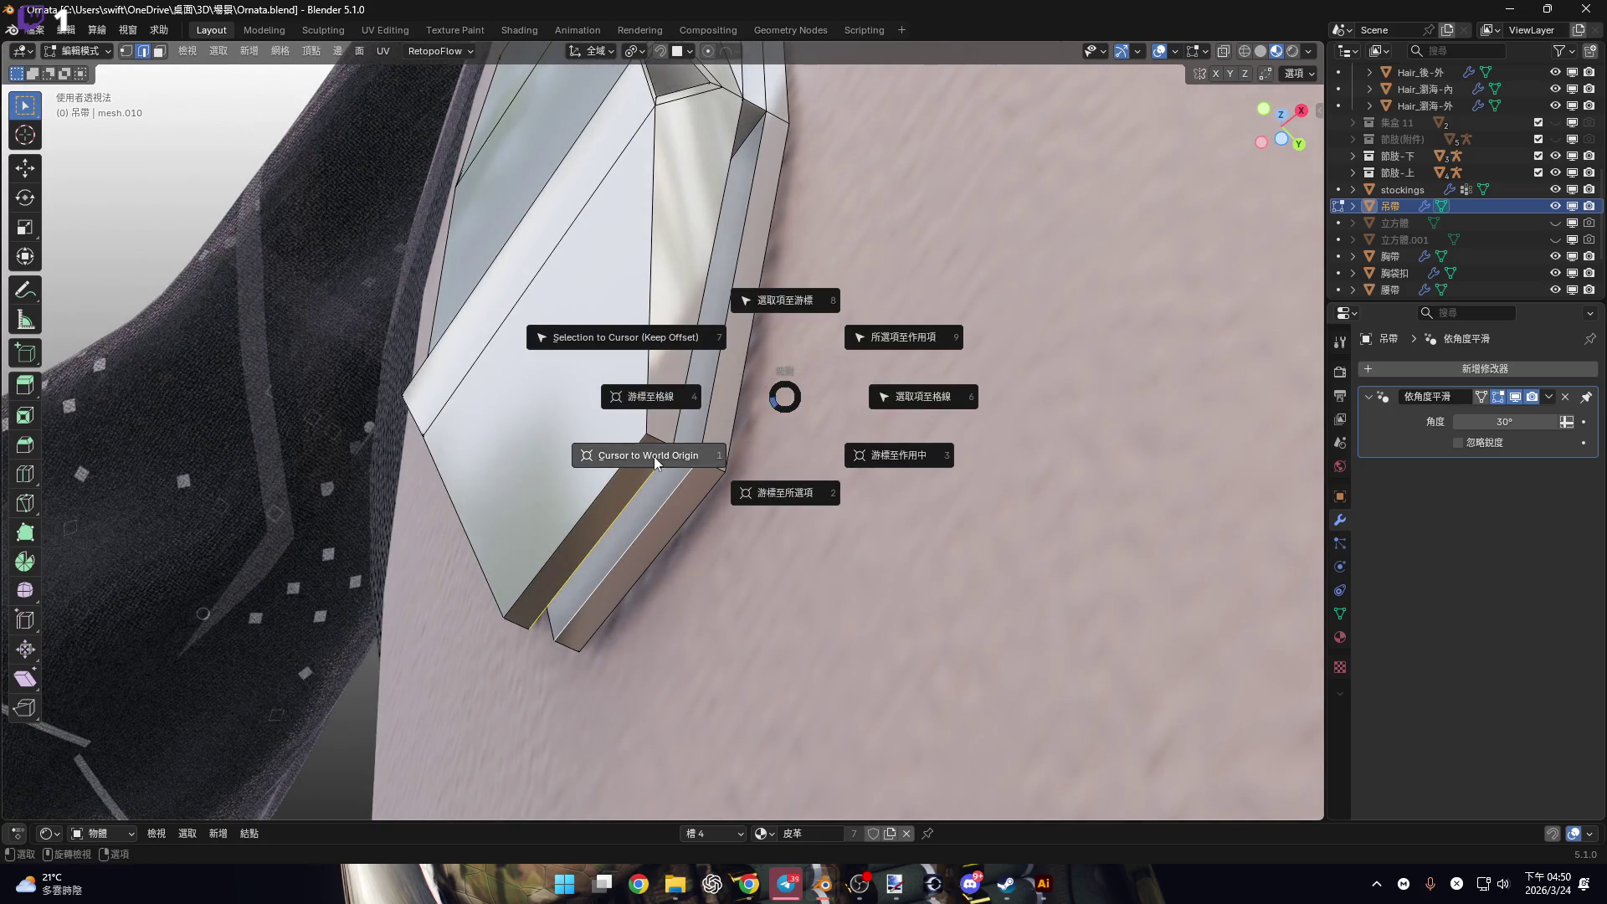
click(763, 502)
middle_drag(764, 503, 714, 463)
scroll(717, 455, up, 3)
scroll(698, 416, down, 2)
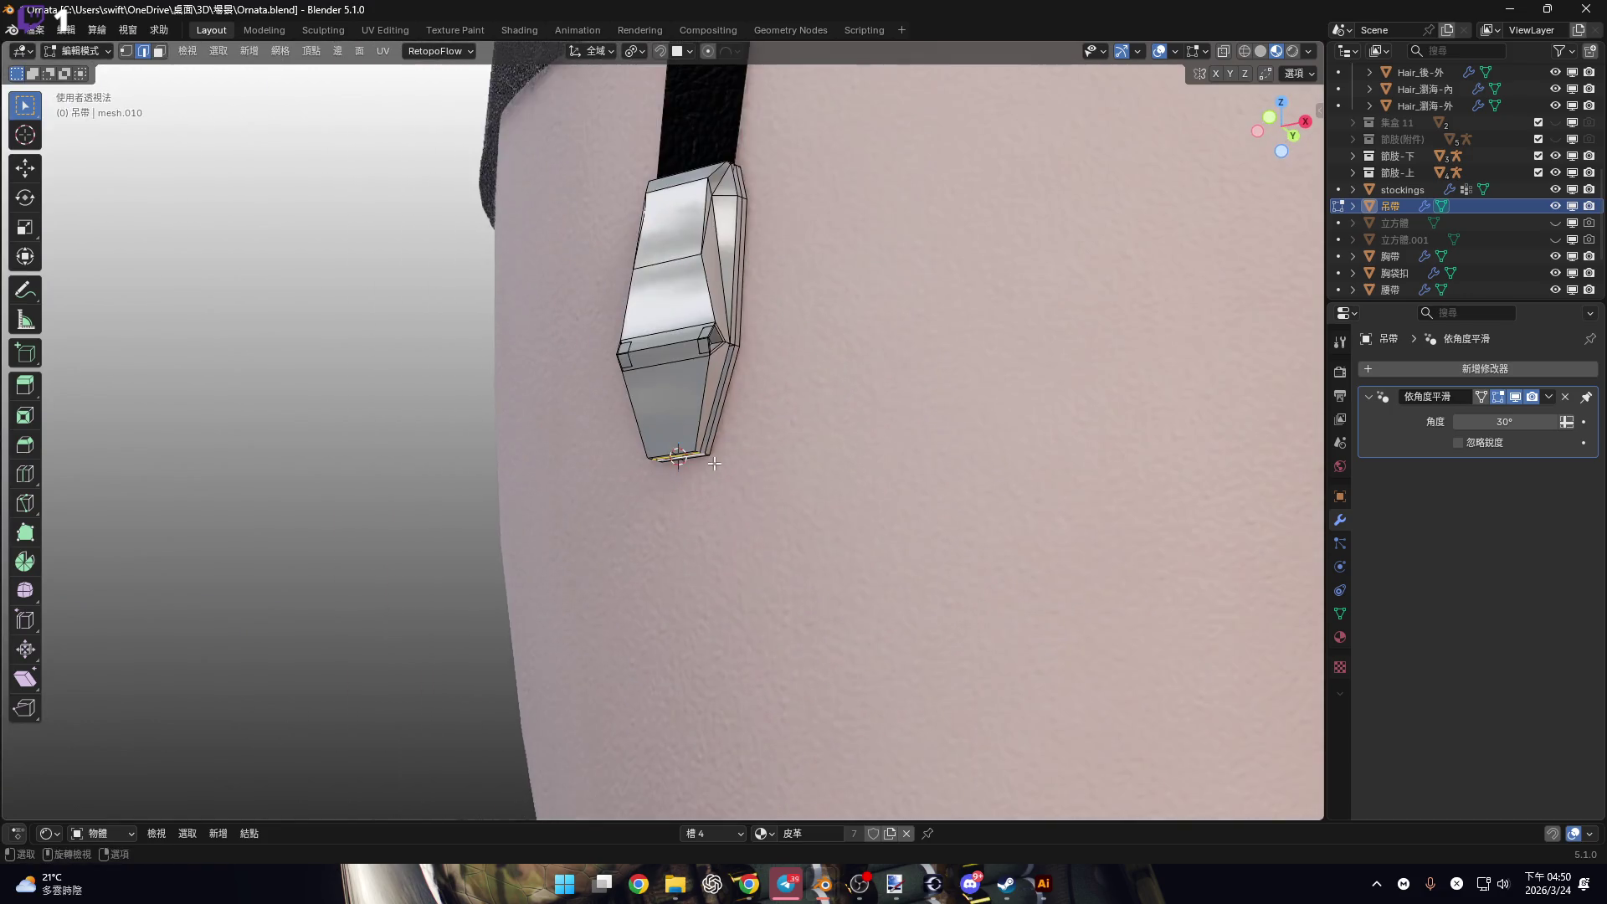
key(Tab)
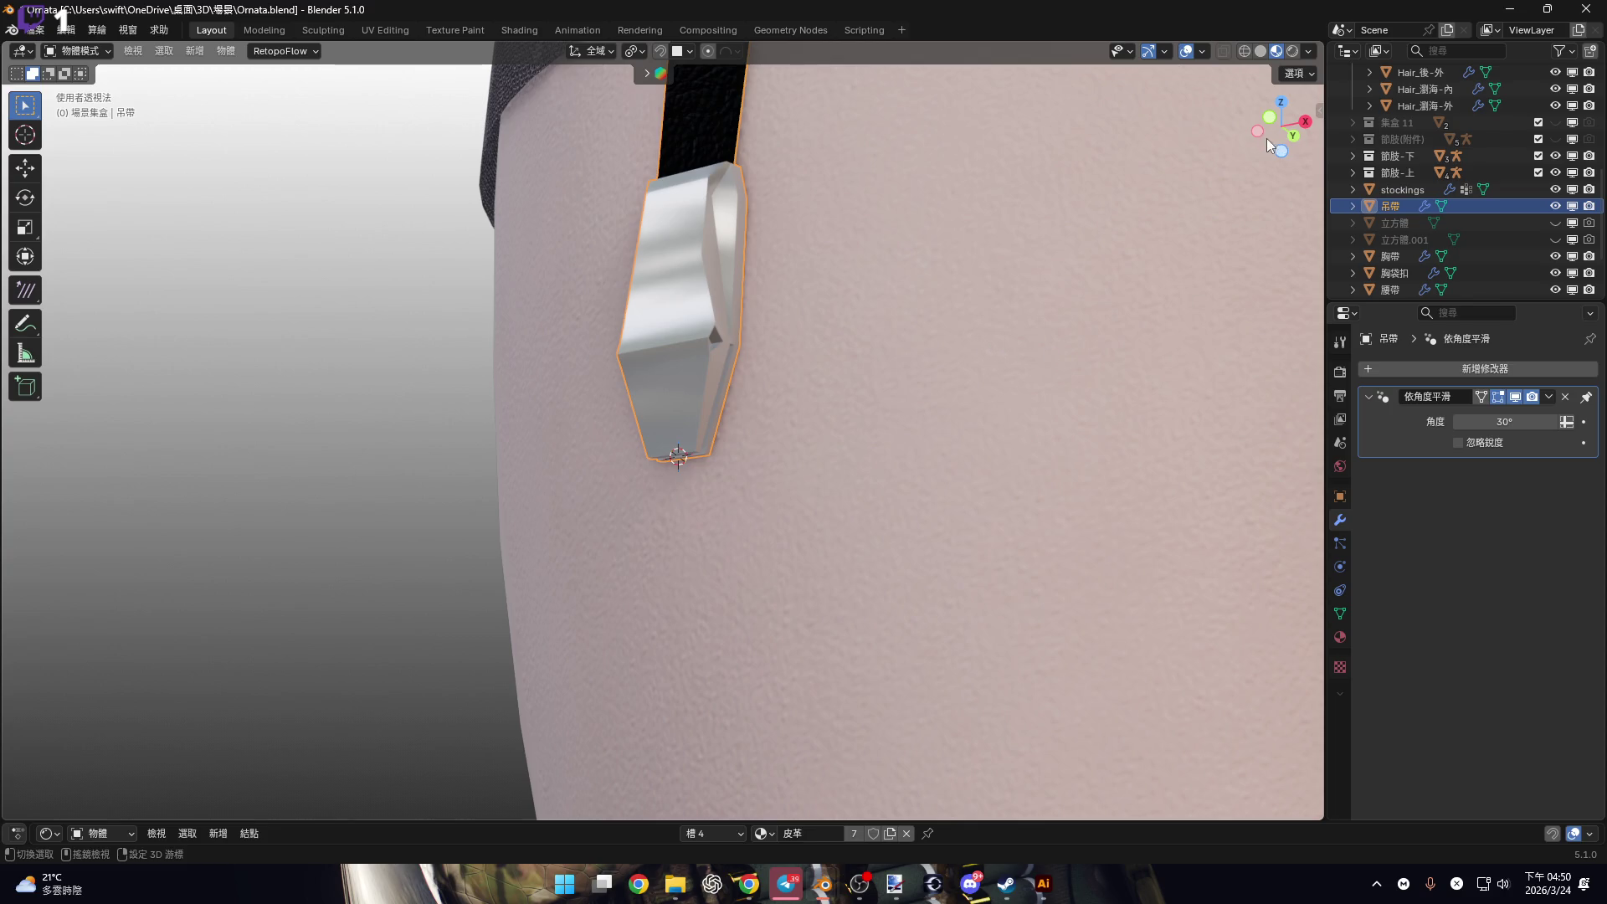
Frame the clip in front orthographic view and bring up the Add menu.
click(1270, 118)
shift+middle_drag(1164, 200, 1244, 217)
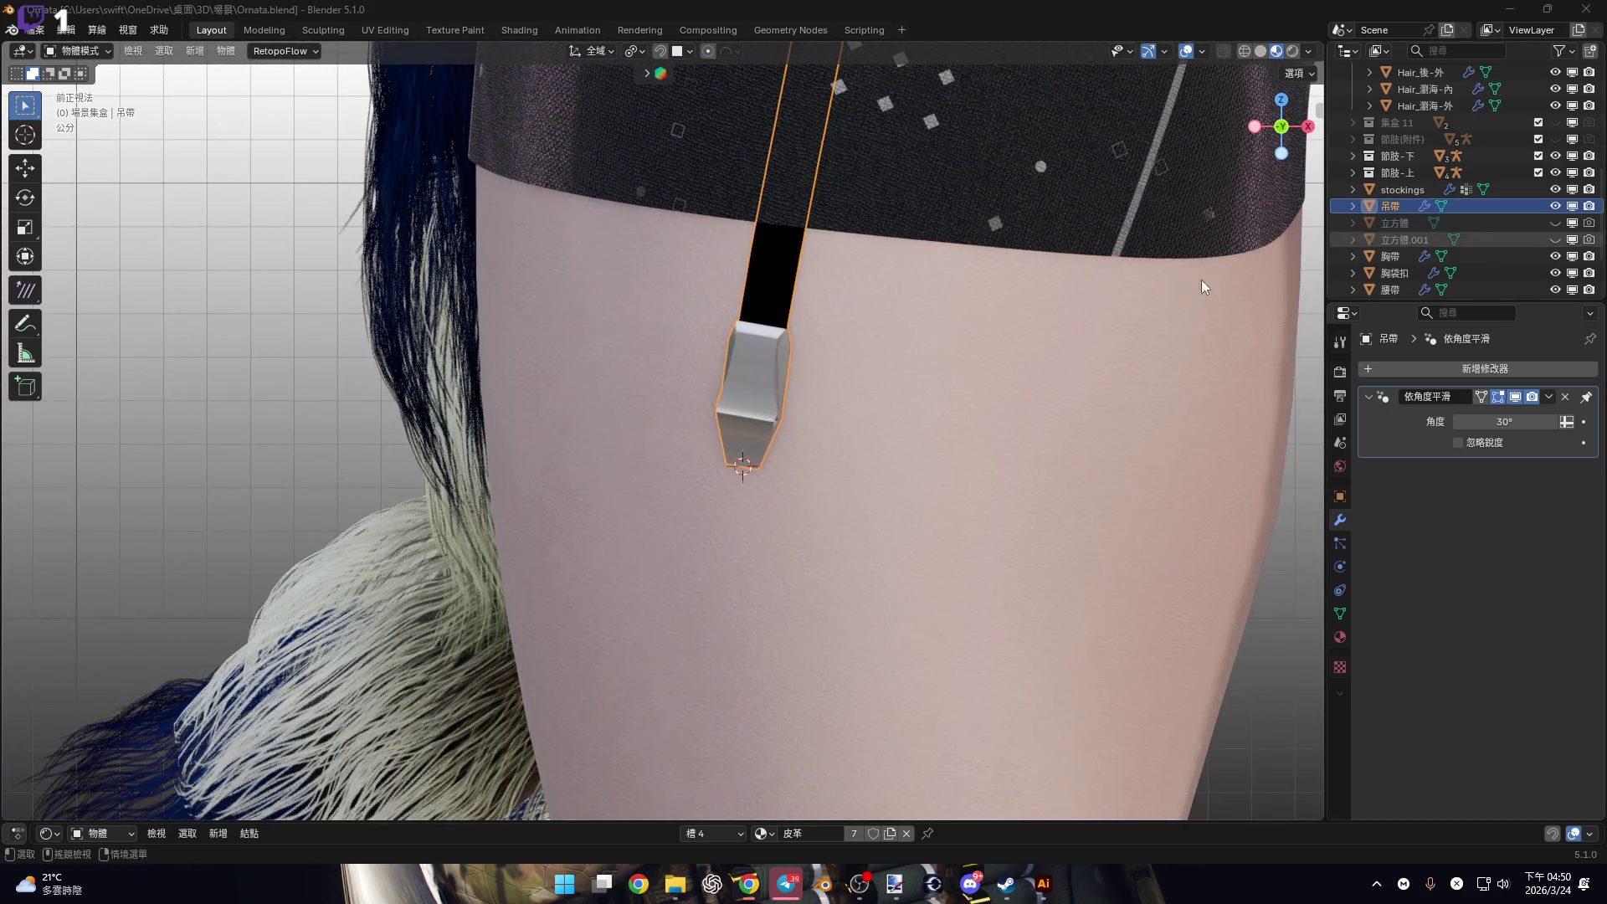
shift+middle_drag(839, 403, 761, 365)
key(shift+a)
Add a plane at the cursor, rotate it 90° on X and scale it to 0.048.
mouse_move(796, 383)
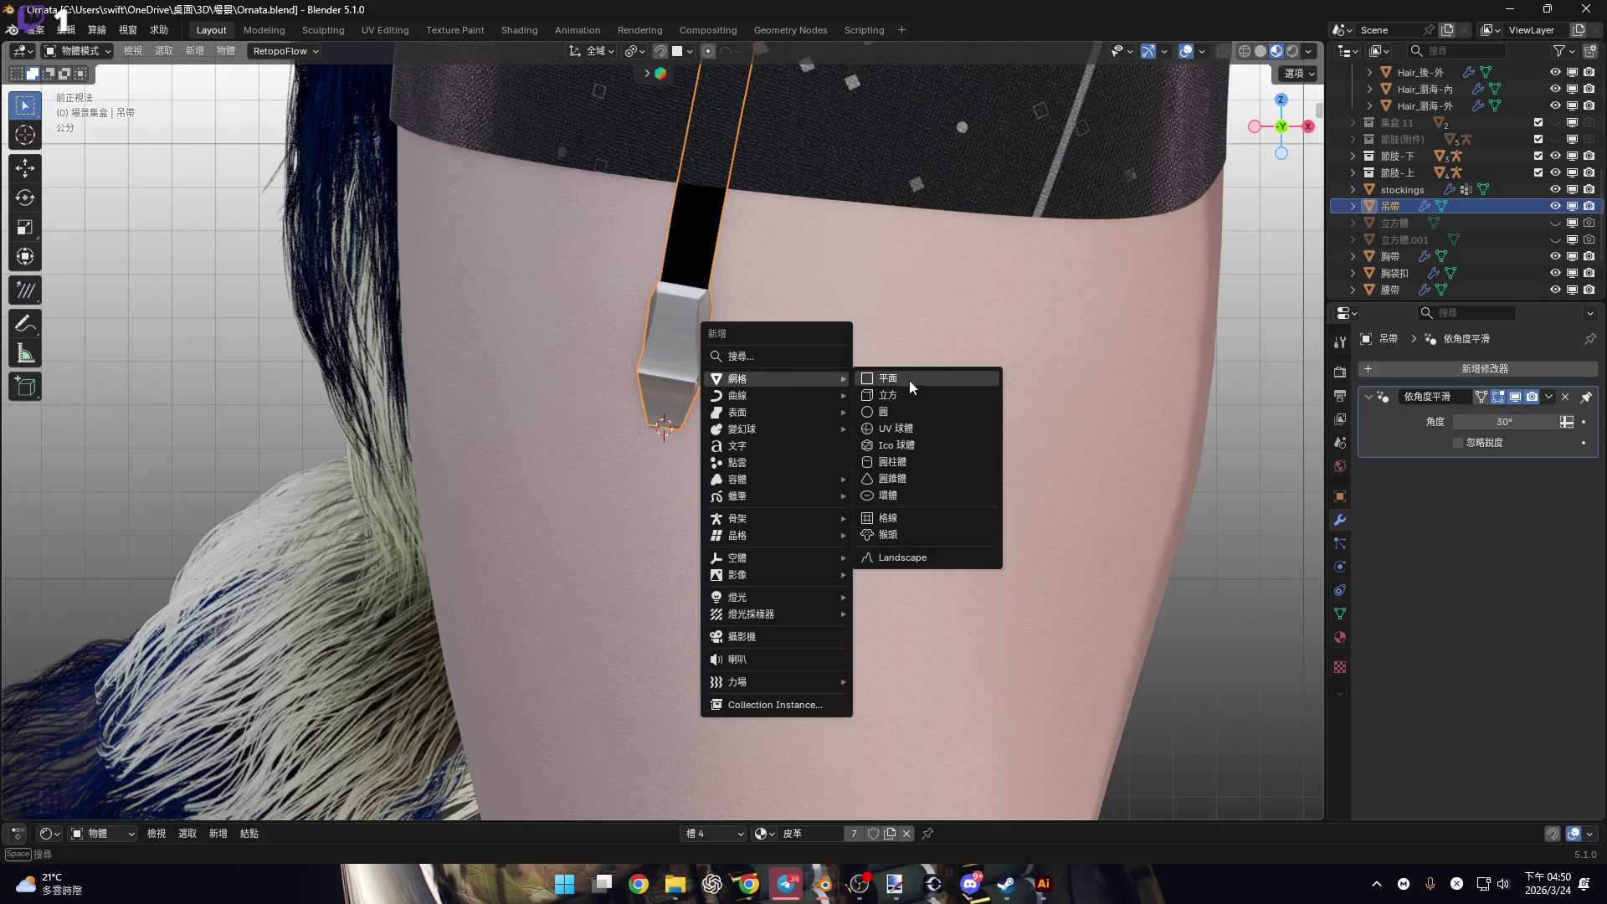
click(916, 380)
scroll(915, 380, down, 6)
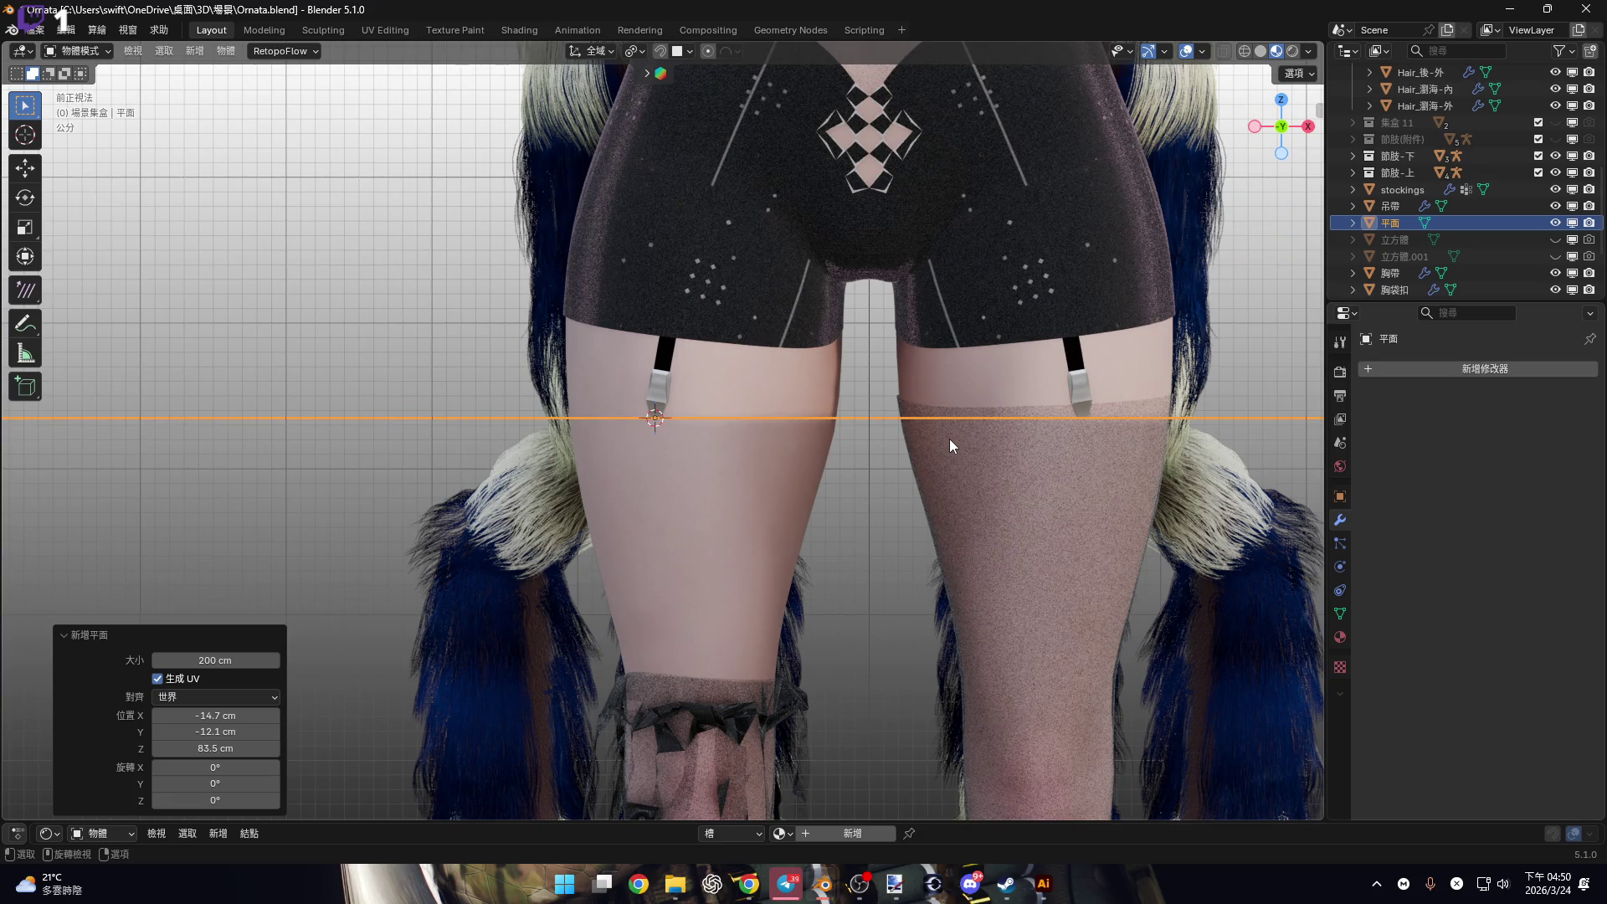
text(rx)
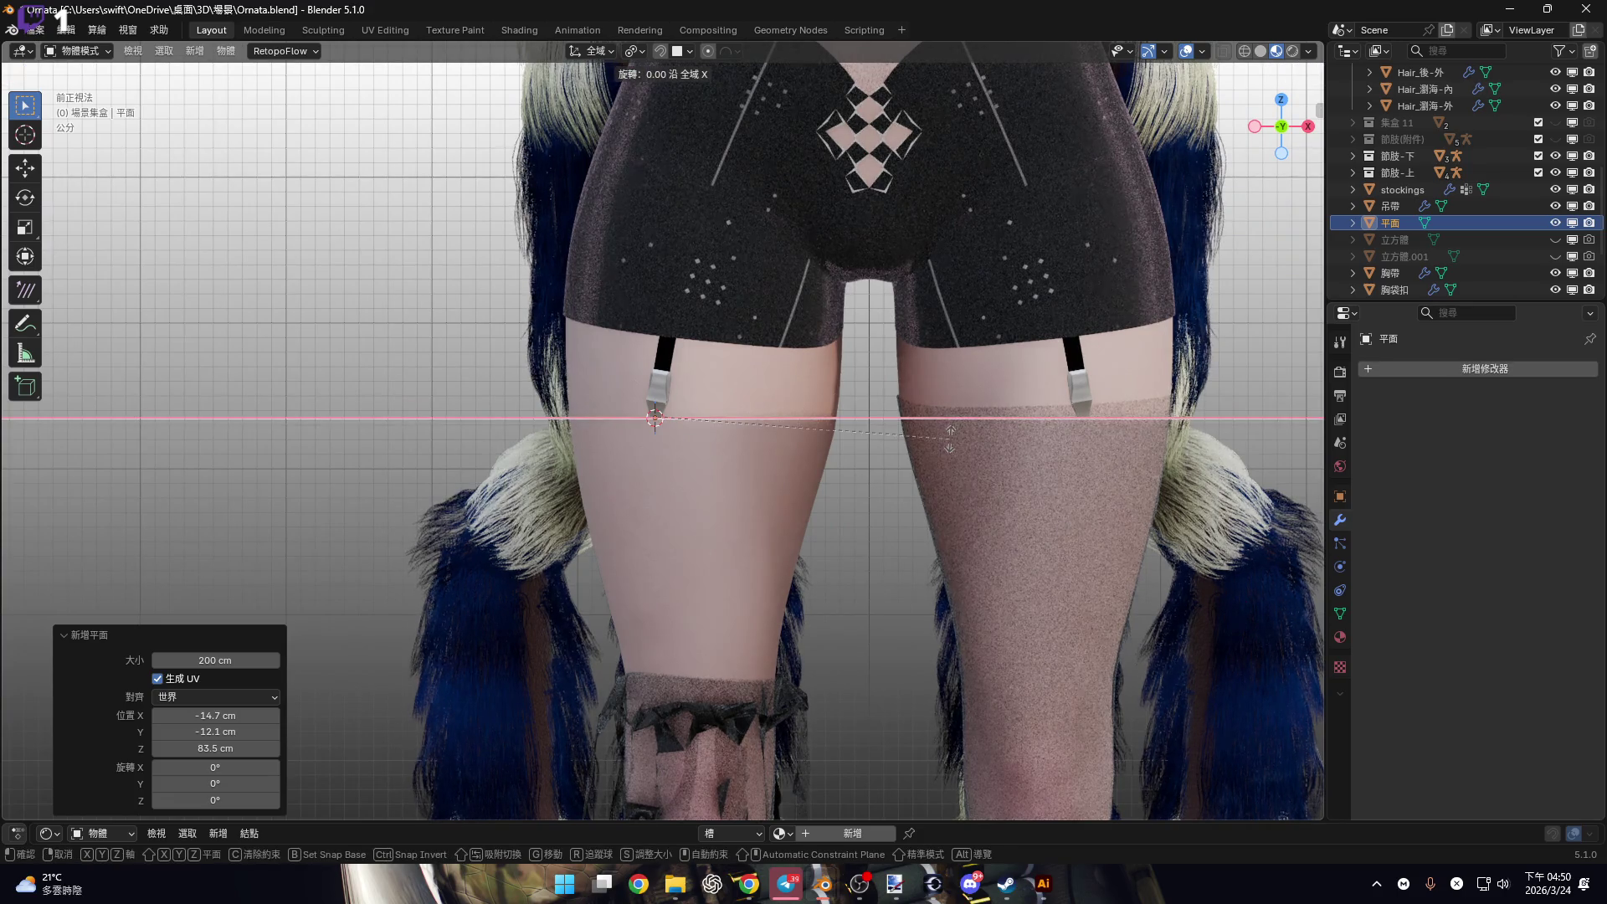
text(90)
key(Return)
key(s)
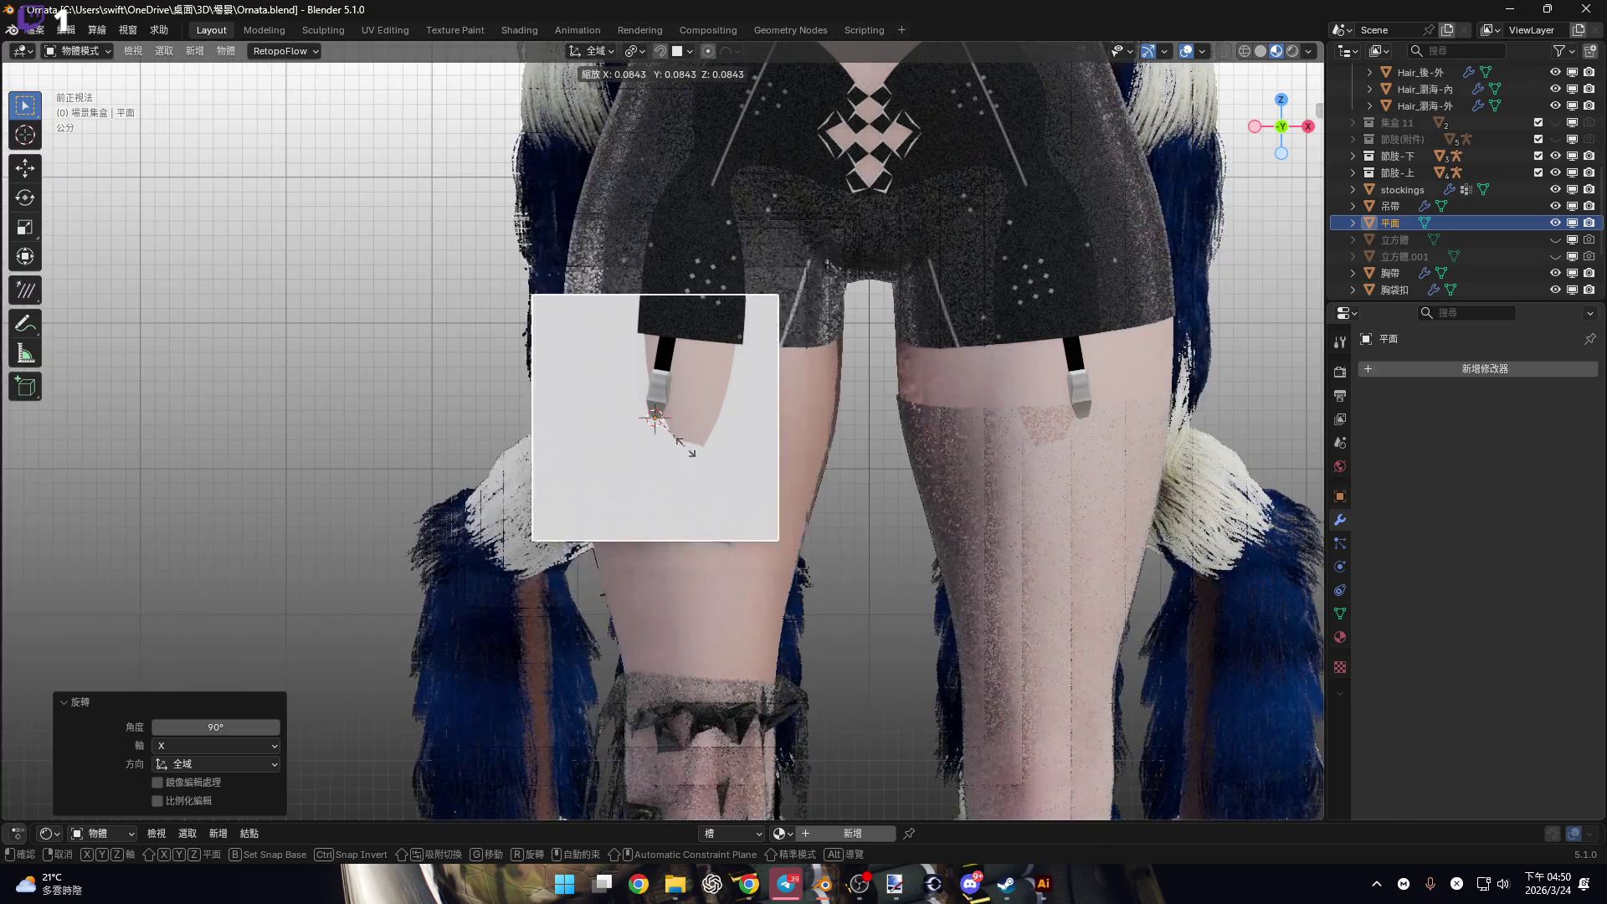
click(703, 448)
Lower the plane 4.1212 cm along Z.
scroll(711, 429, up, 3)
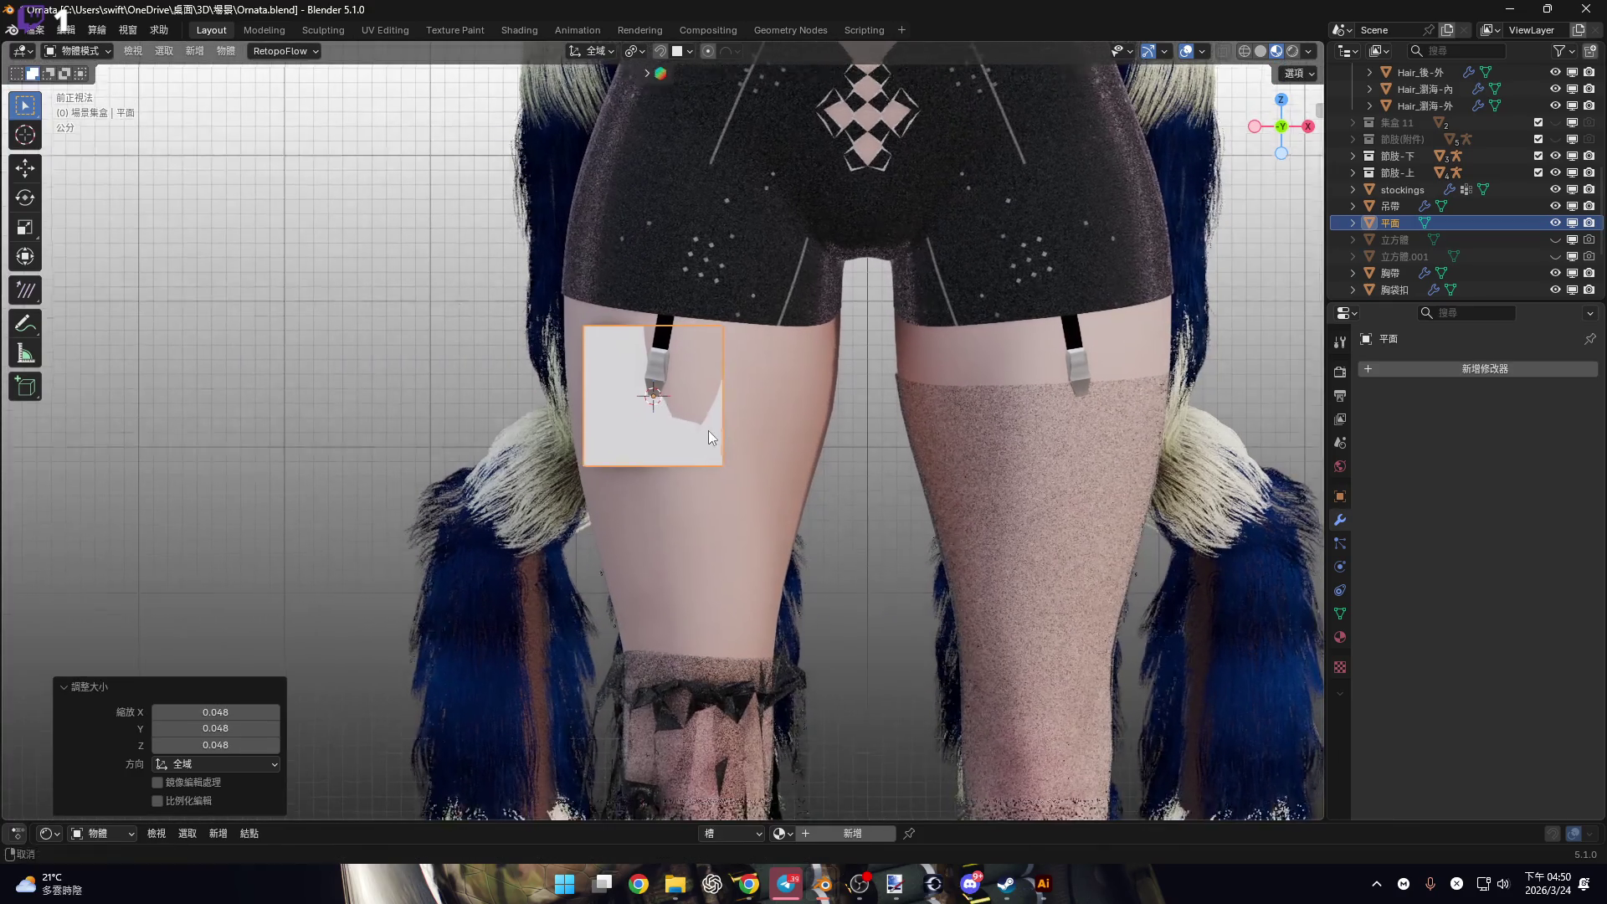
middle_drag(722, 425, 726, 438)
scroll(725, 438, up, 5)
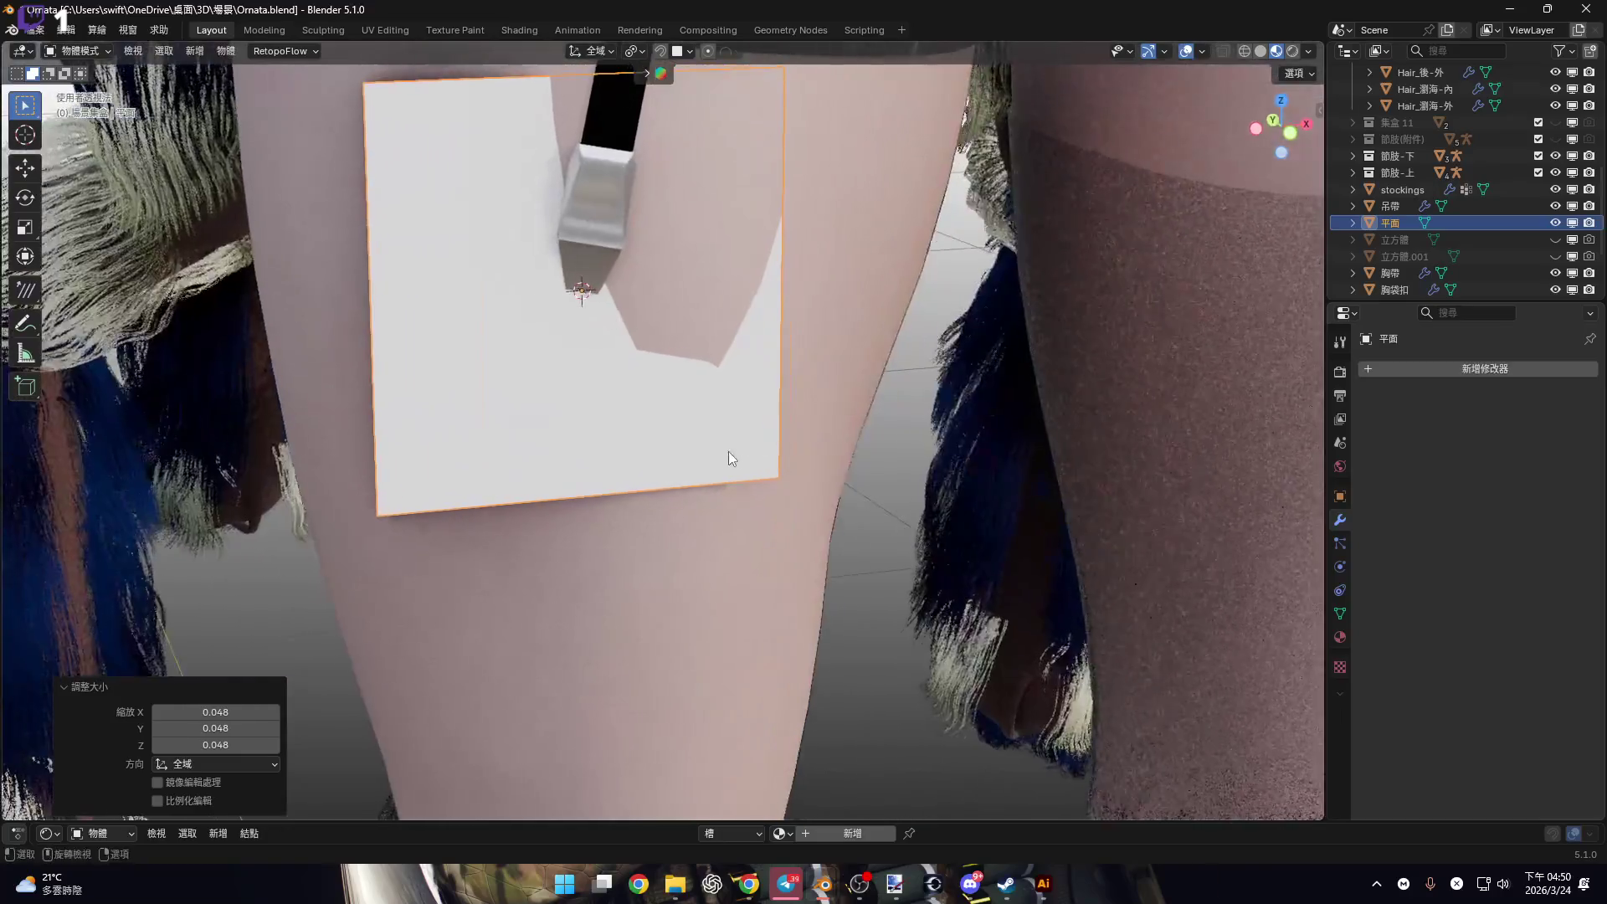
scroll(728, 423, down, 5)
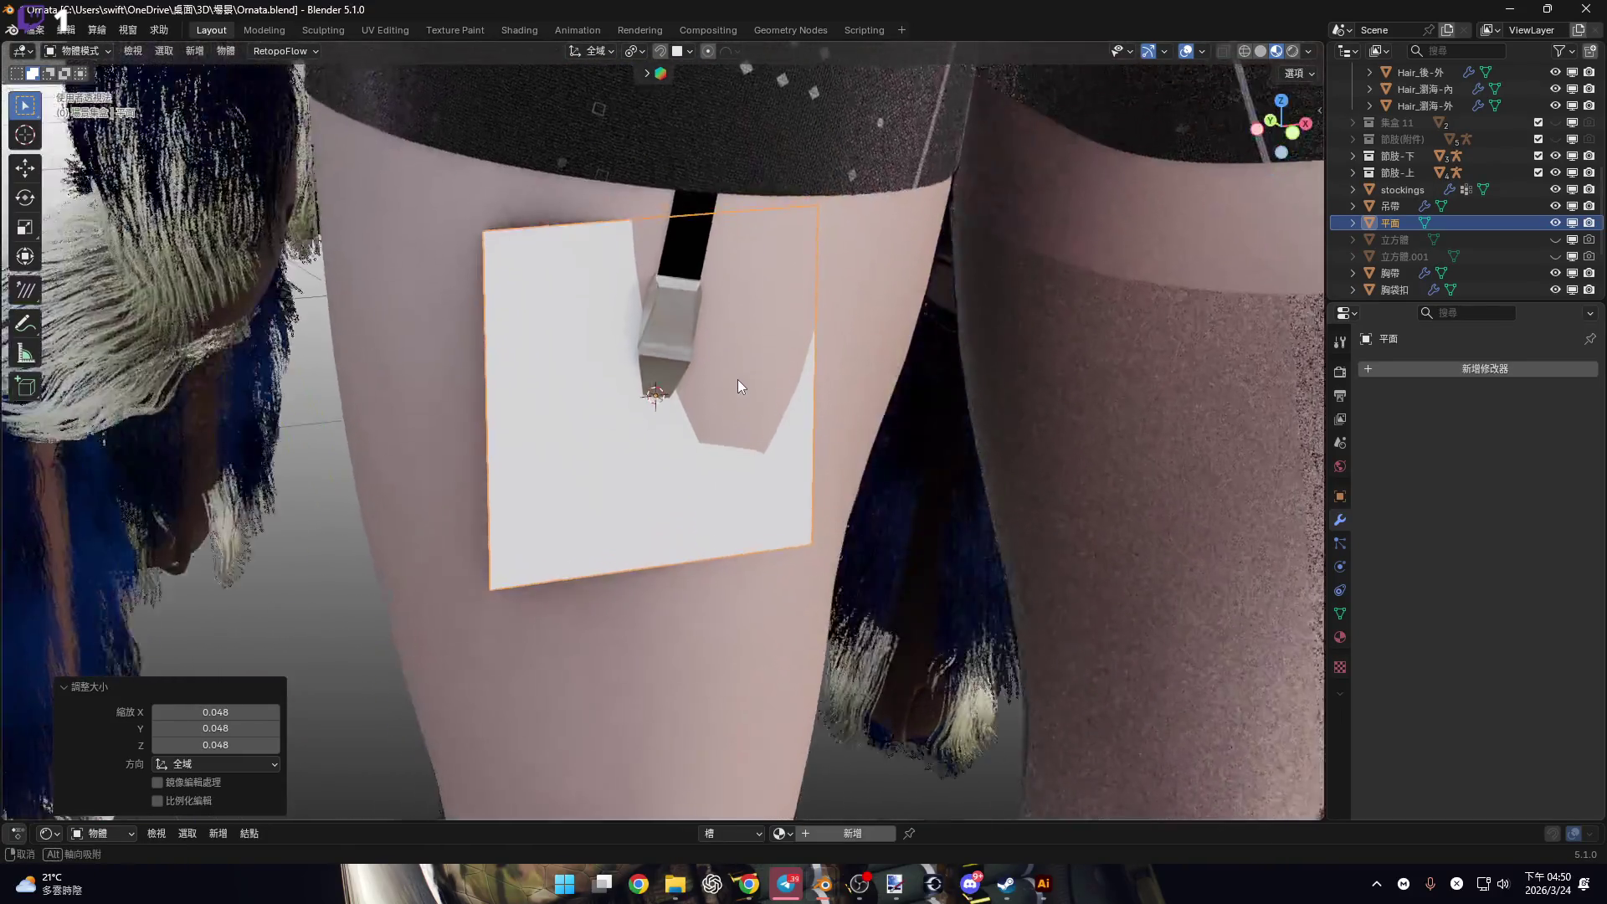
key(g)
key(z)
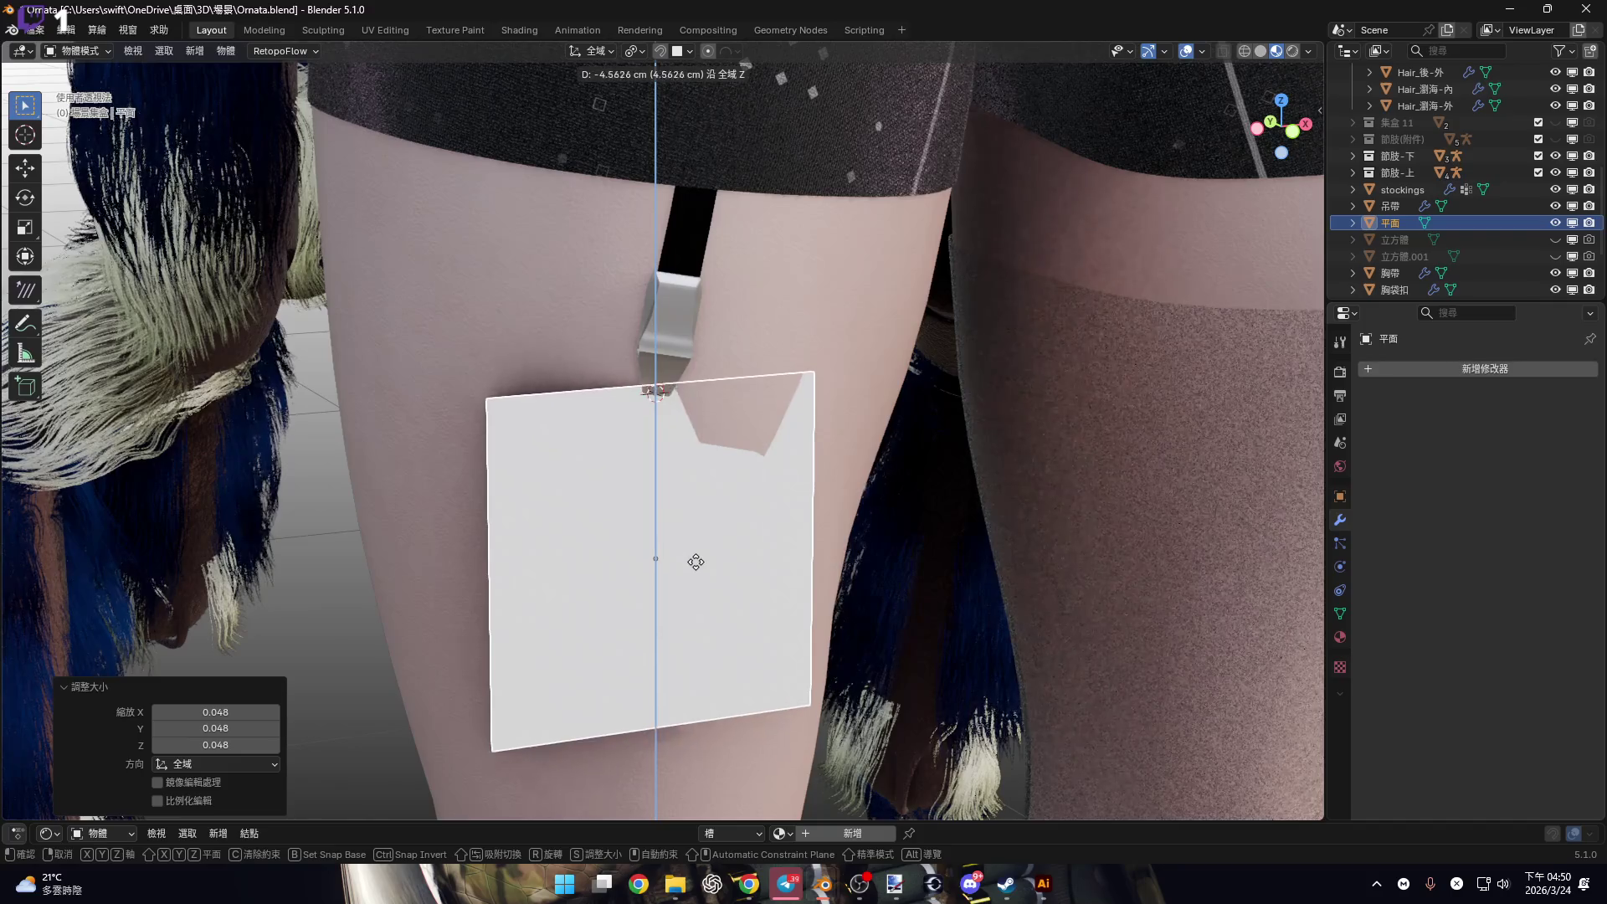
click(696, 535)
scroll(712, 528, up, 5)
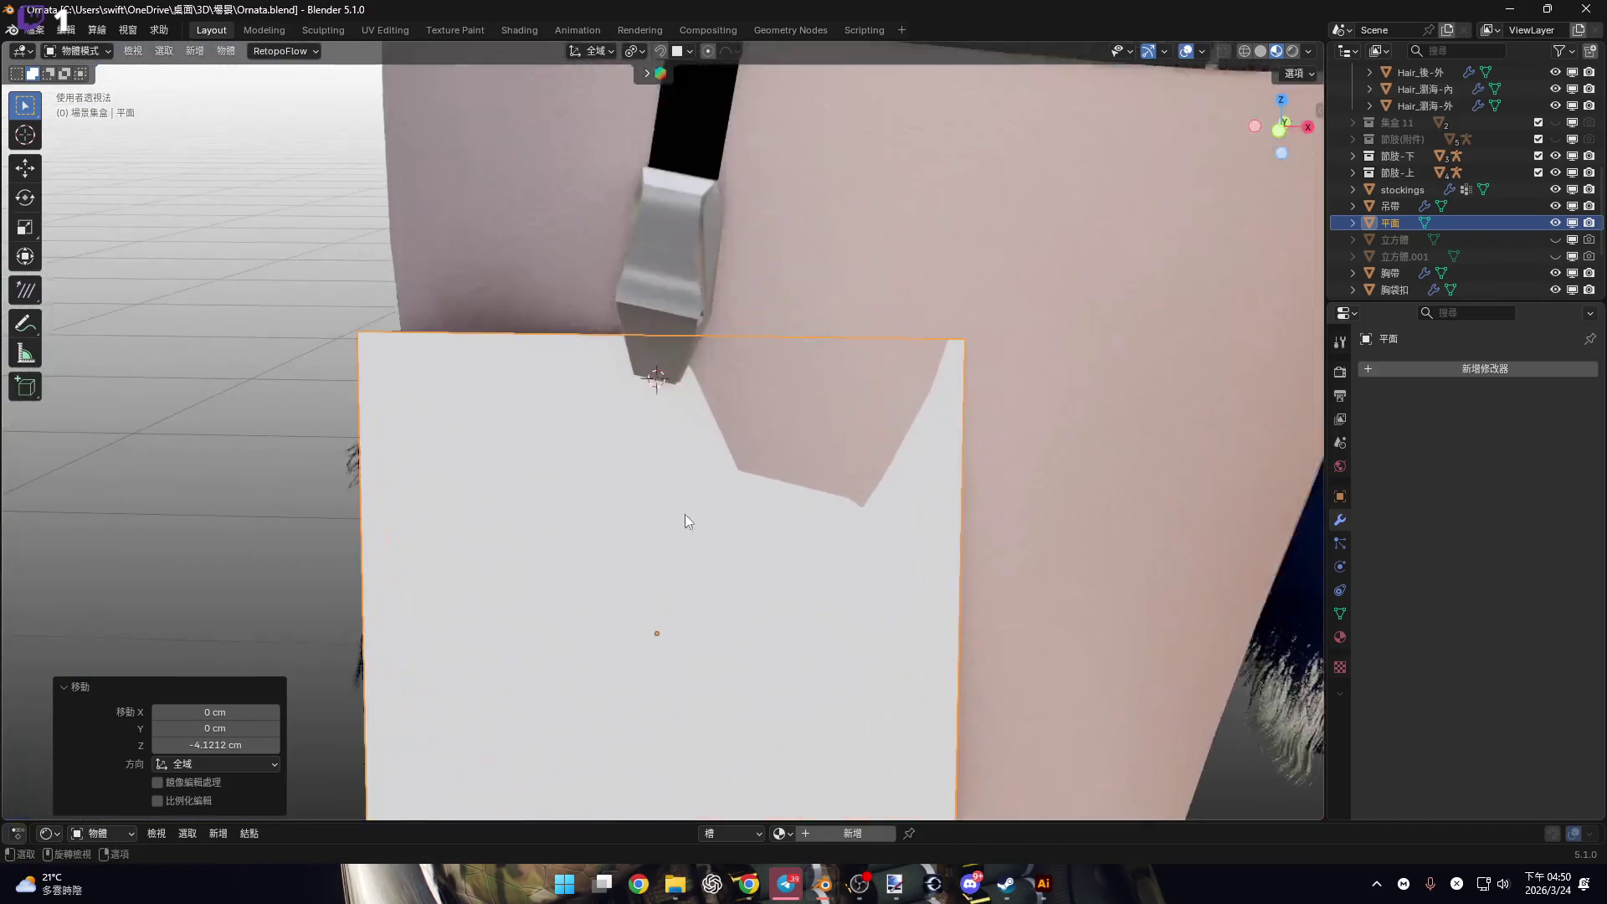
Orbit around the plane and begin rotating it about global Z.
mouse_move(718, 512)
middle_down()
mouse_move(668, 506)
mouse_move(809, 448)
mouse_move(758, 420)
mouse_move(911, 423)
middle_up()
scroll(803, 449, up, 3)
key(r)
key(z)
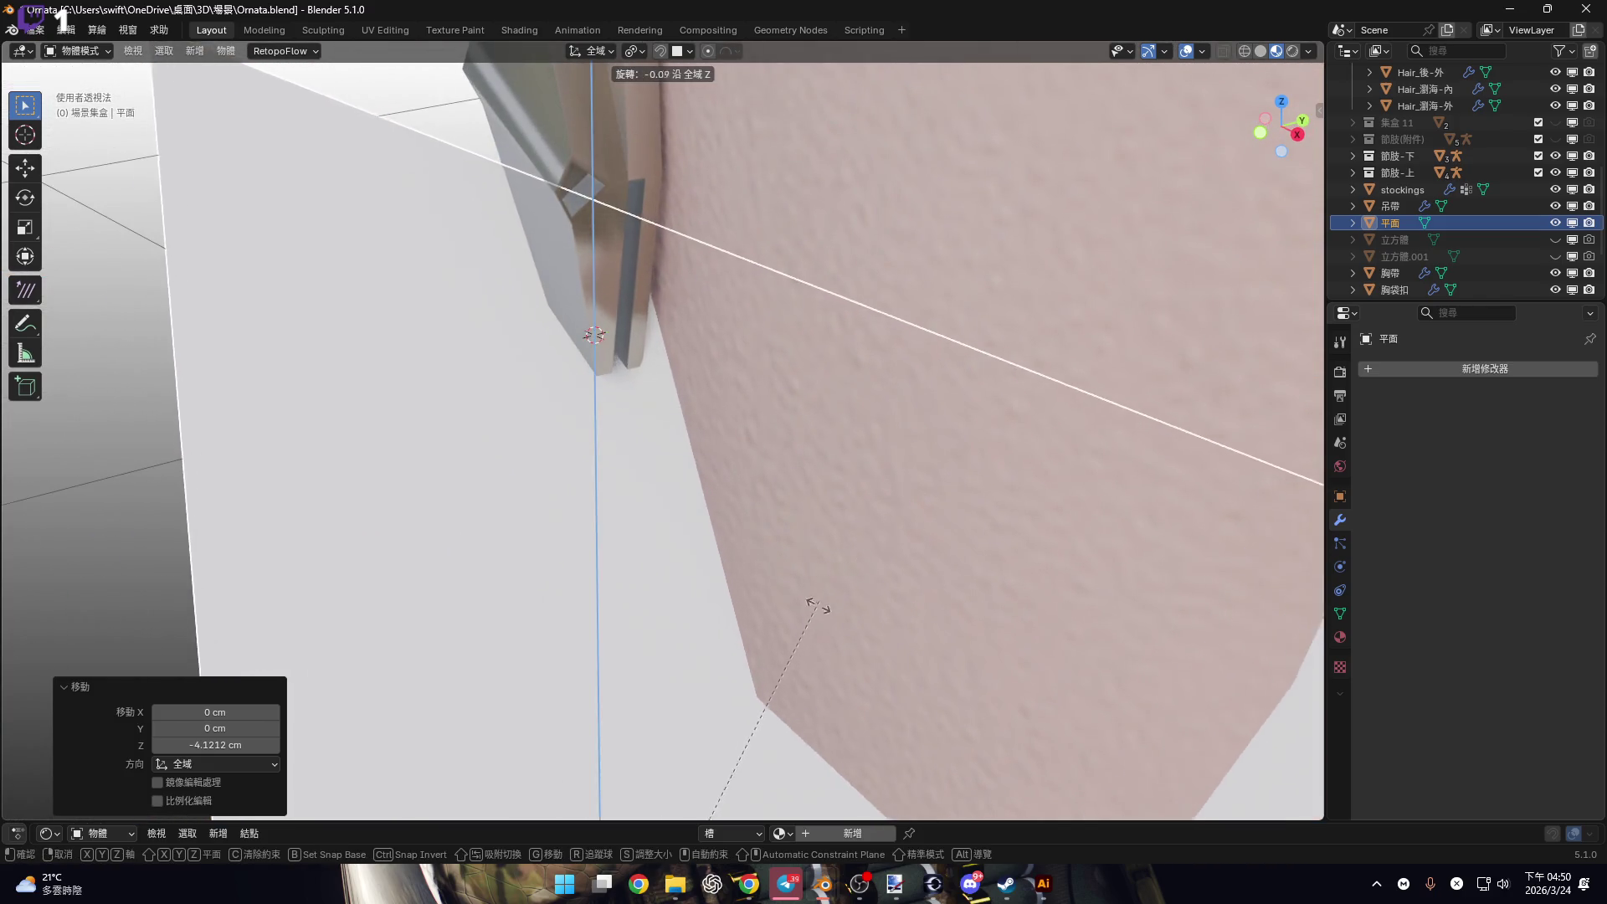
Rotate the plane about Z in two passes to line it up with the clip.
click(741, 371)
mouse_move(741, 370)
middle_down()
mouse_move(851, 363)
mouse_move(678, 393)
mouse_move(779, 378)
mouse_move(1028, 443)
middle_up()
key(r)
key(z)
click(1023, 412)
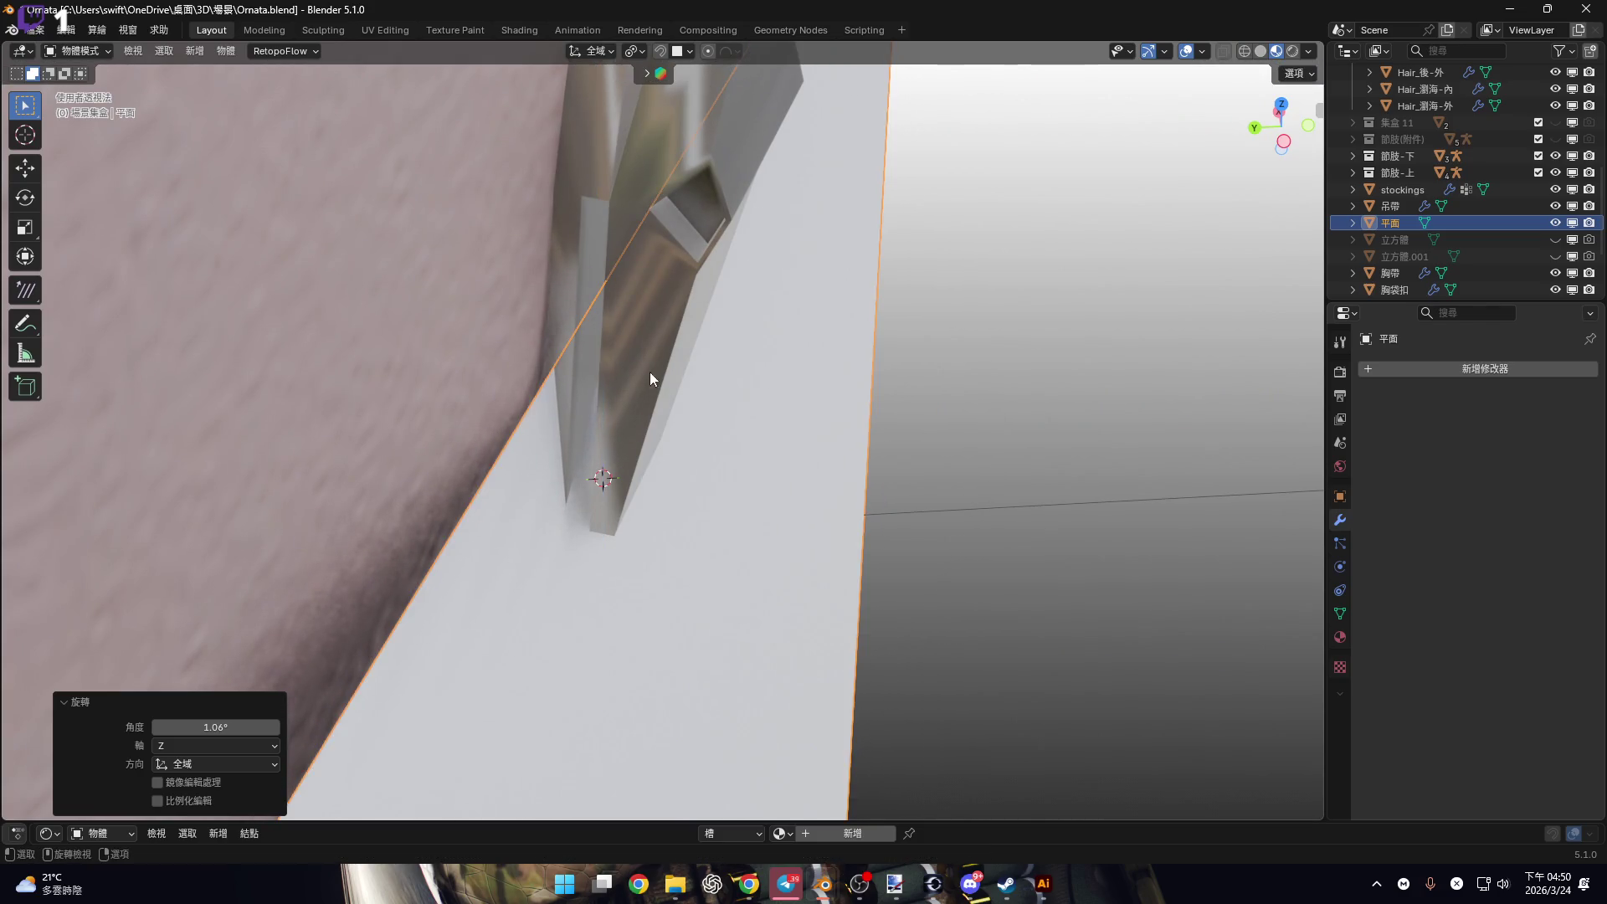
middle_drag(540, 394, 564, 408)
Put the 3D cursor on the plane's top edge and apply a snap option to the plane.
key(Tab)
click(522, 382)
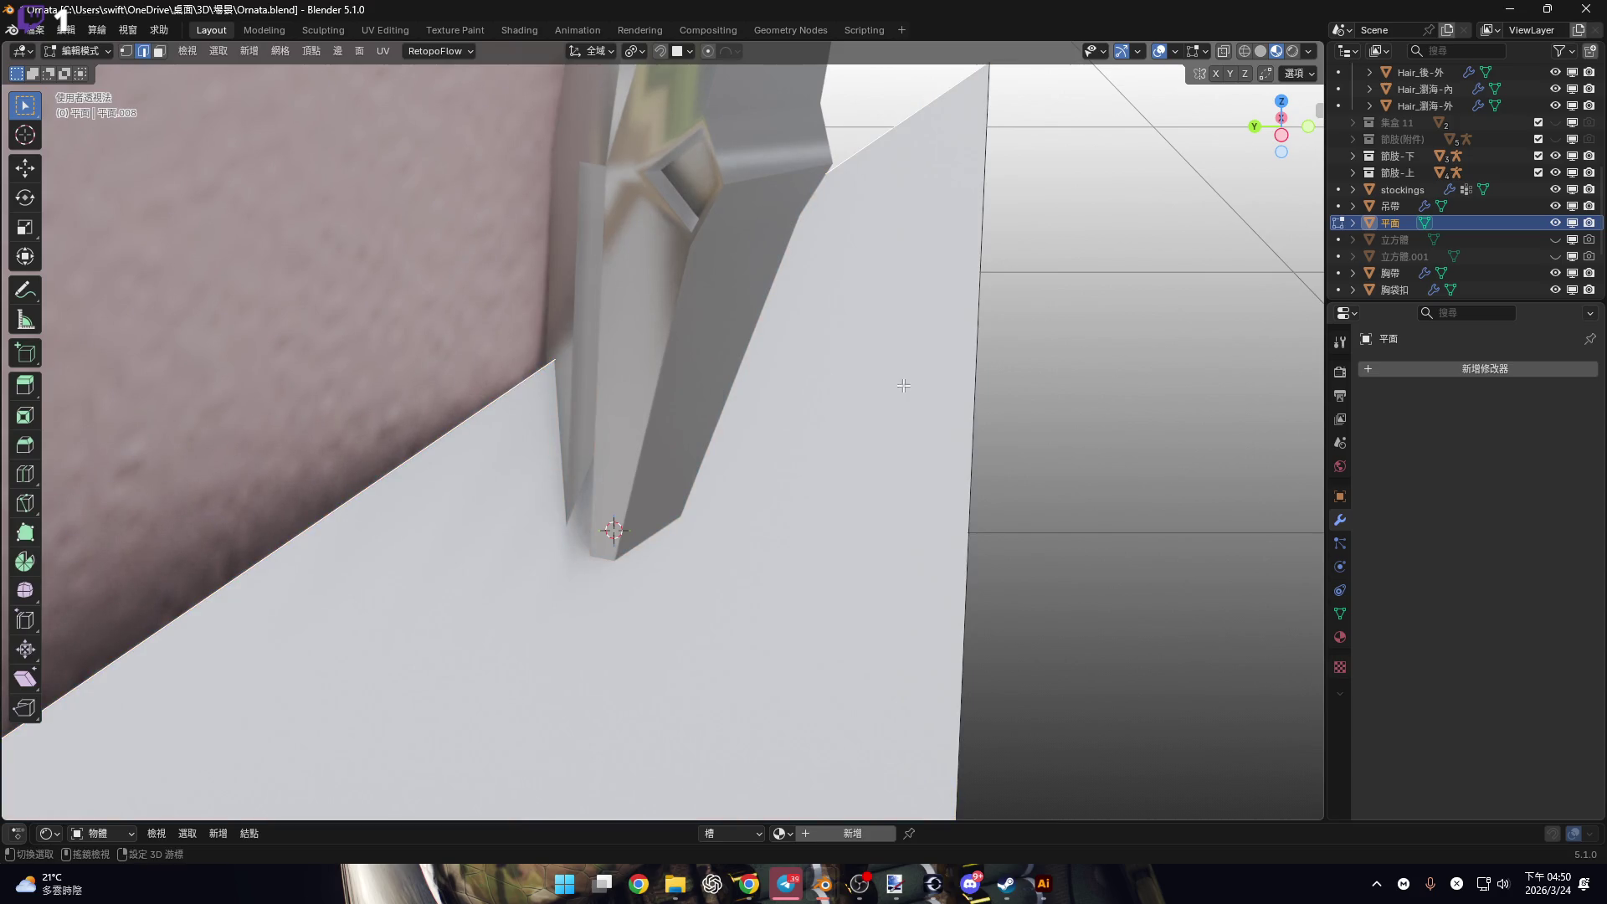
key(shift+s)
click(871, 492)
key(Tab)
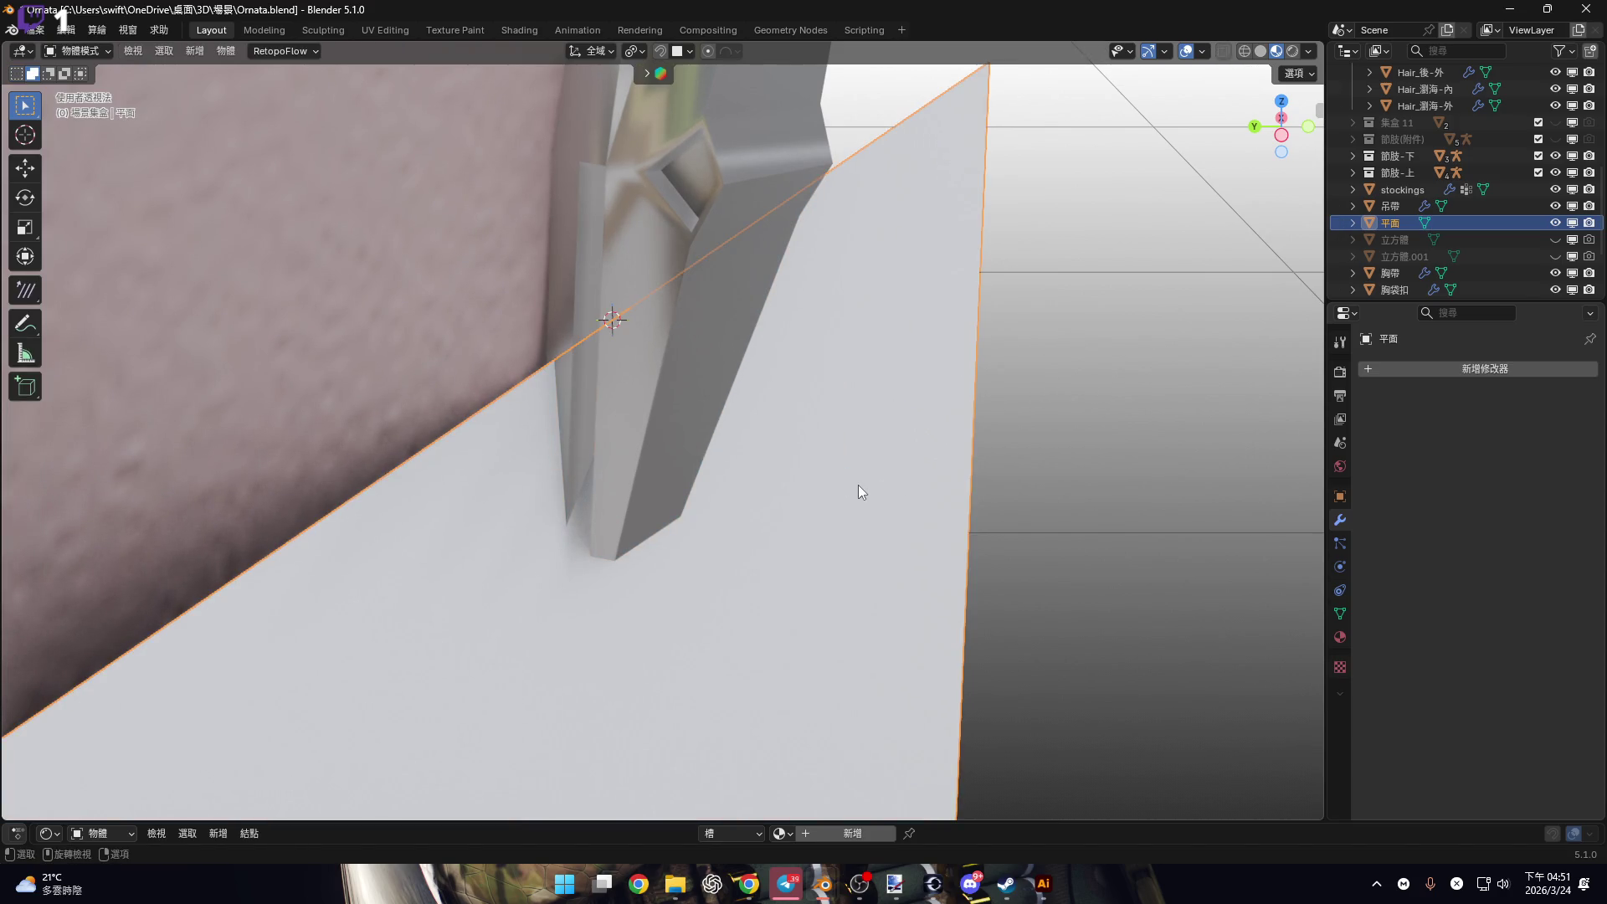
right_click(860, 491)
mouse_move(846, 541)
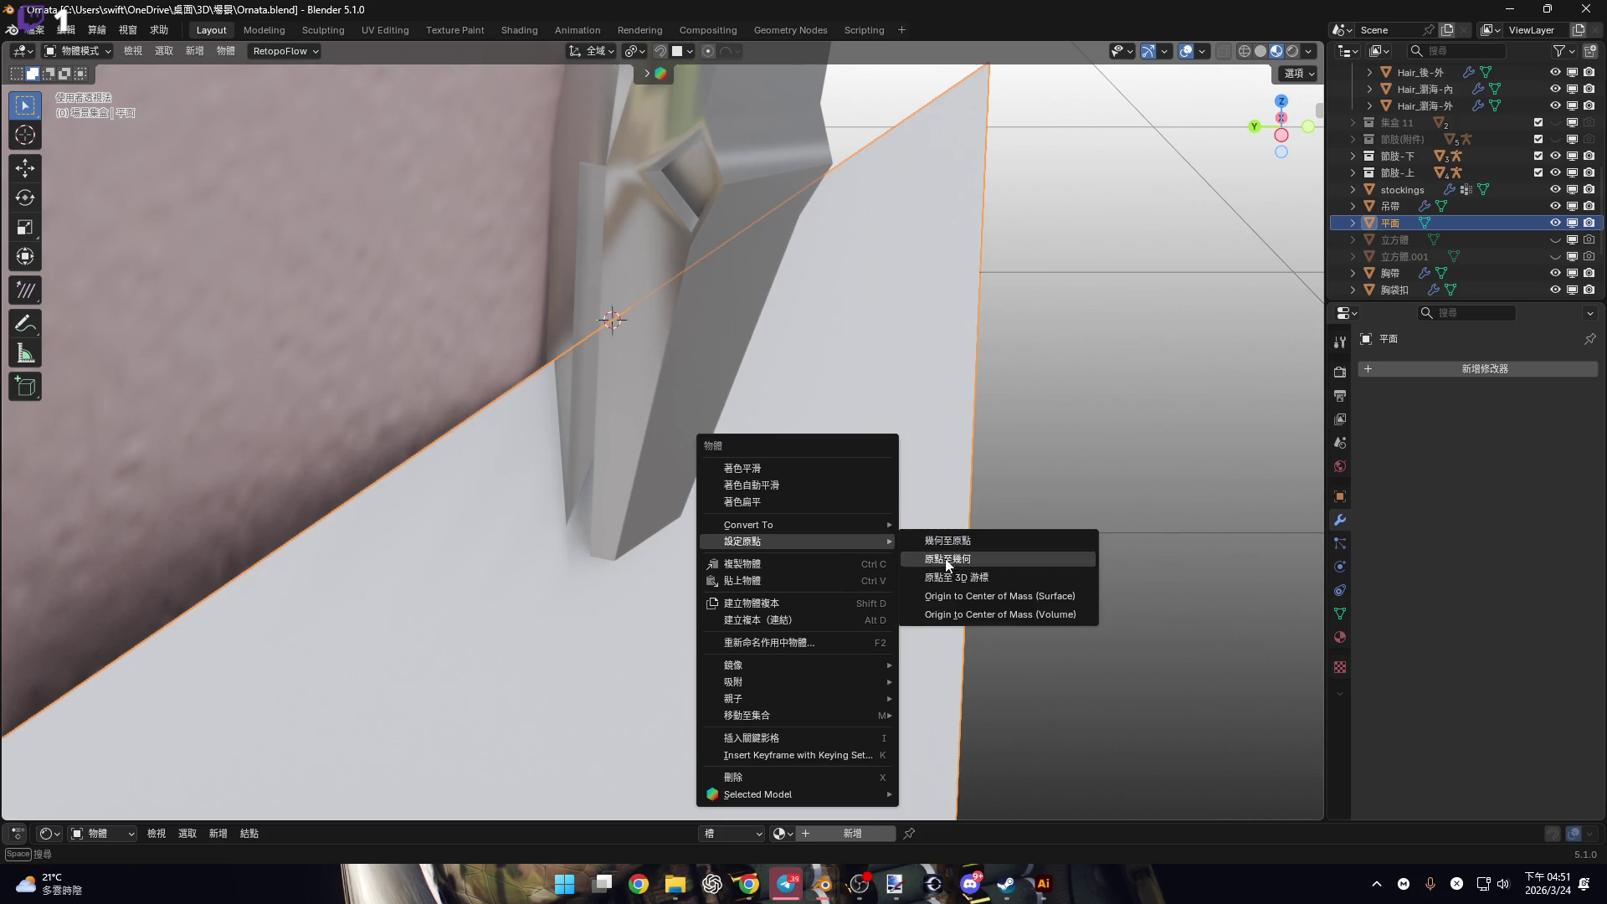
key(Return)
Move the 3D cursor to the garter strap's bottom edge.
click(735, 467)
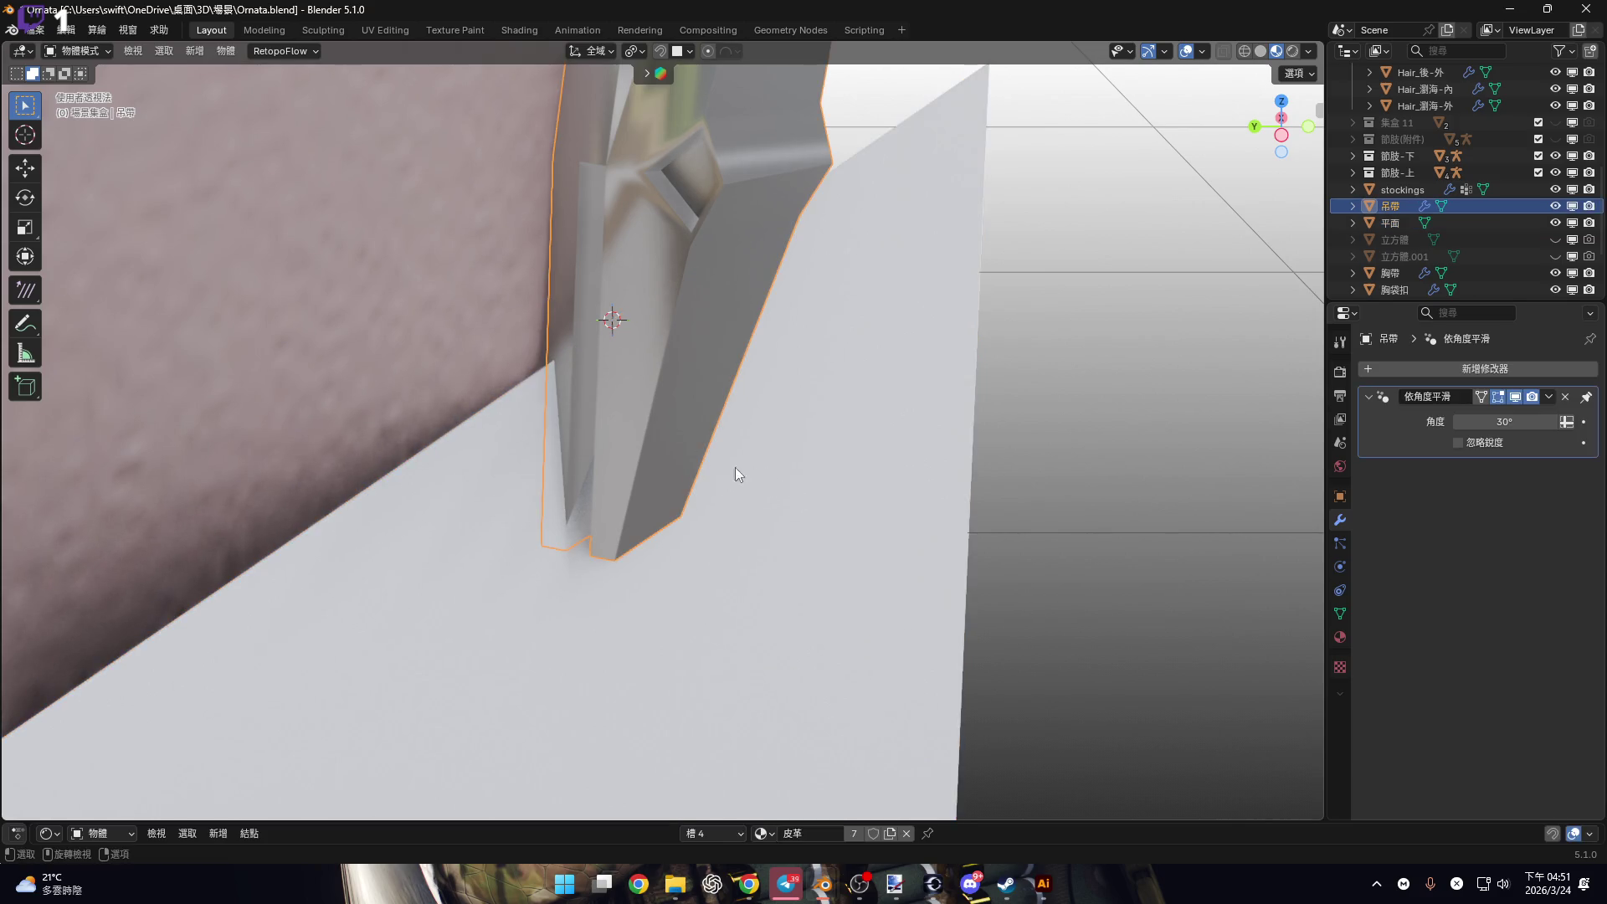
key(KP_Decimal)
key(Tab)
key(shift+s)
click(755, 552)
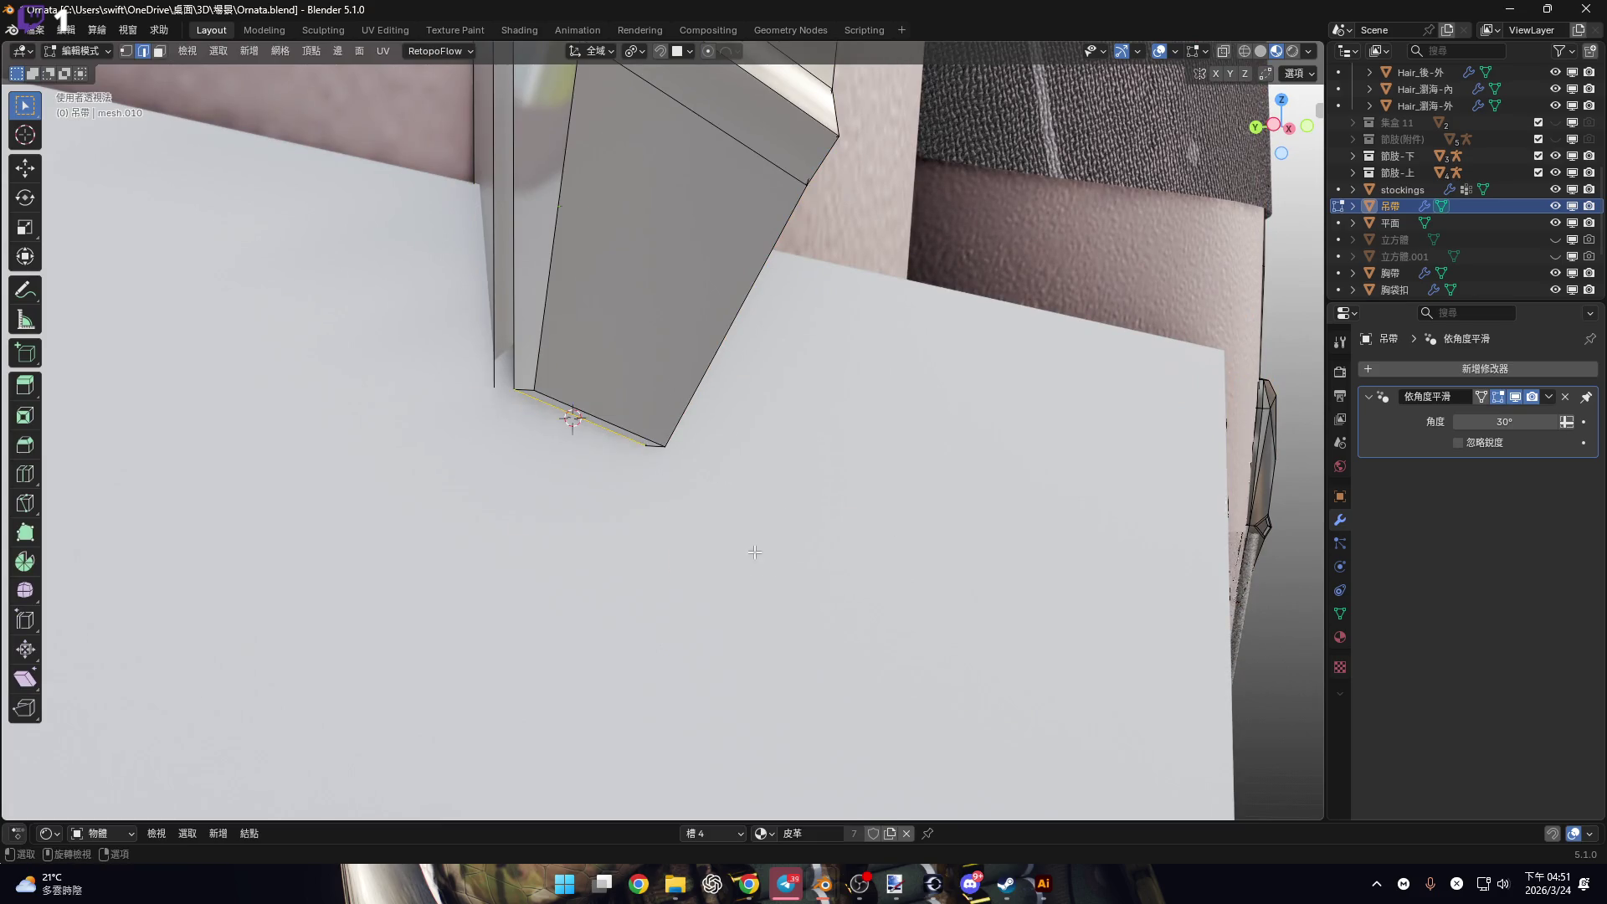
key(Tab)
Snap the plane's selection to the cursor so it meets the clip's lower tip.
scroll(790, 519, down, 5)
click(789, 516)
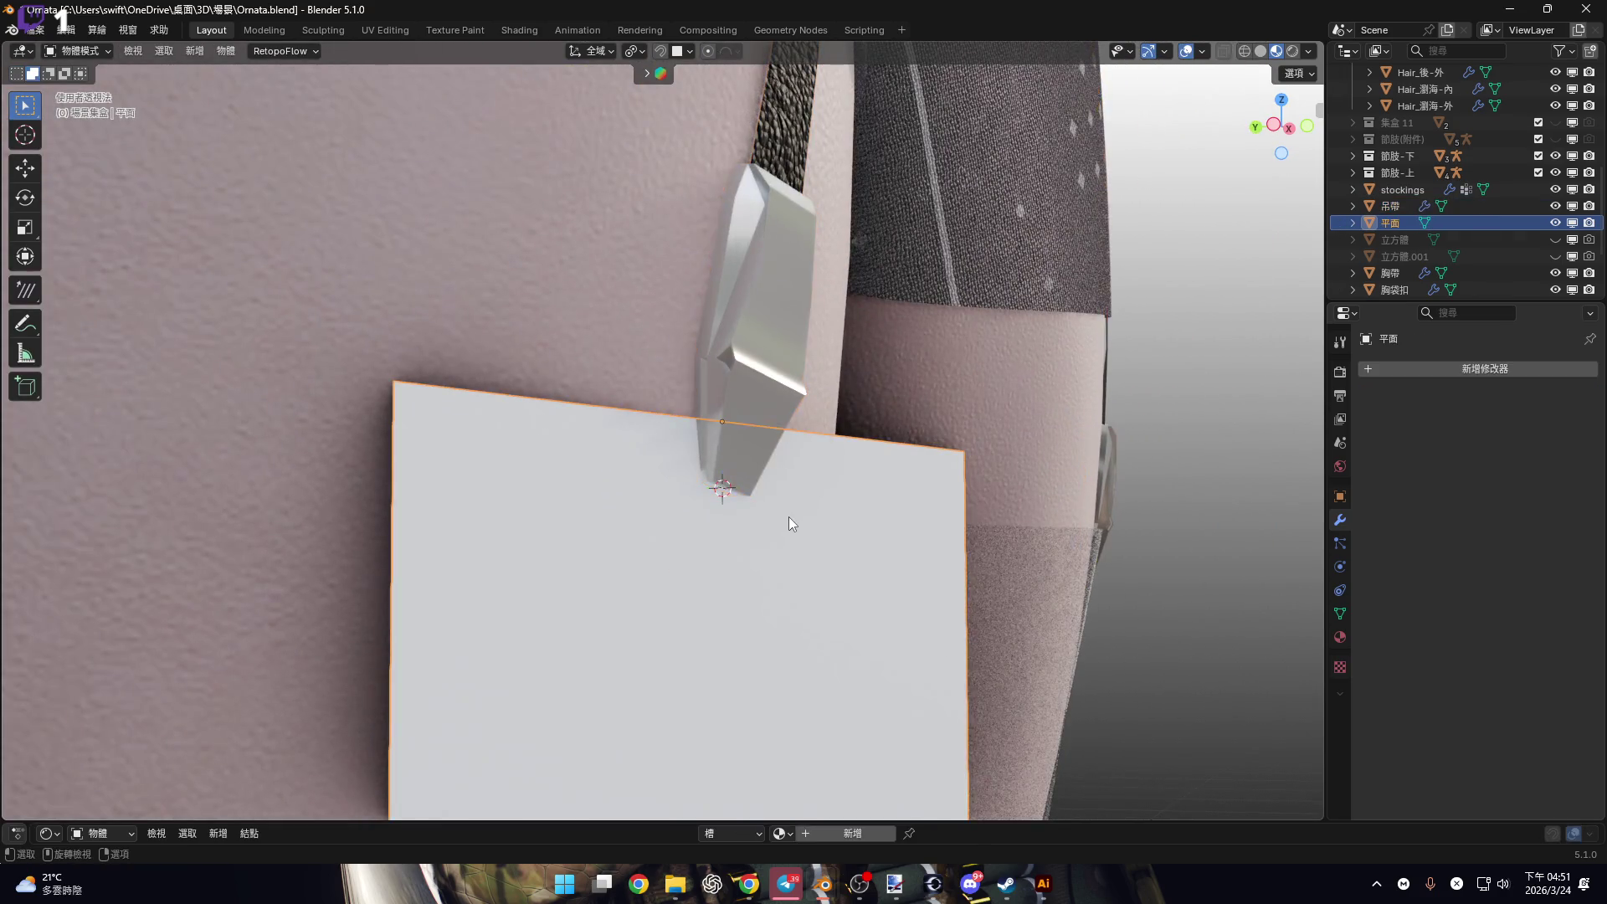
right_click(789, 516)
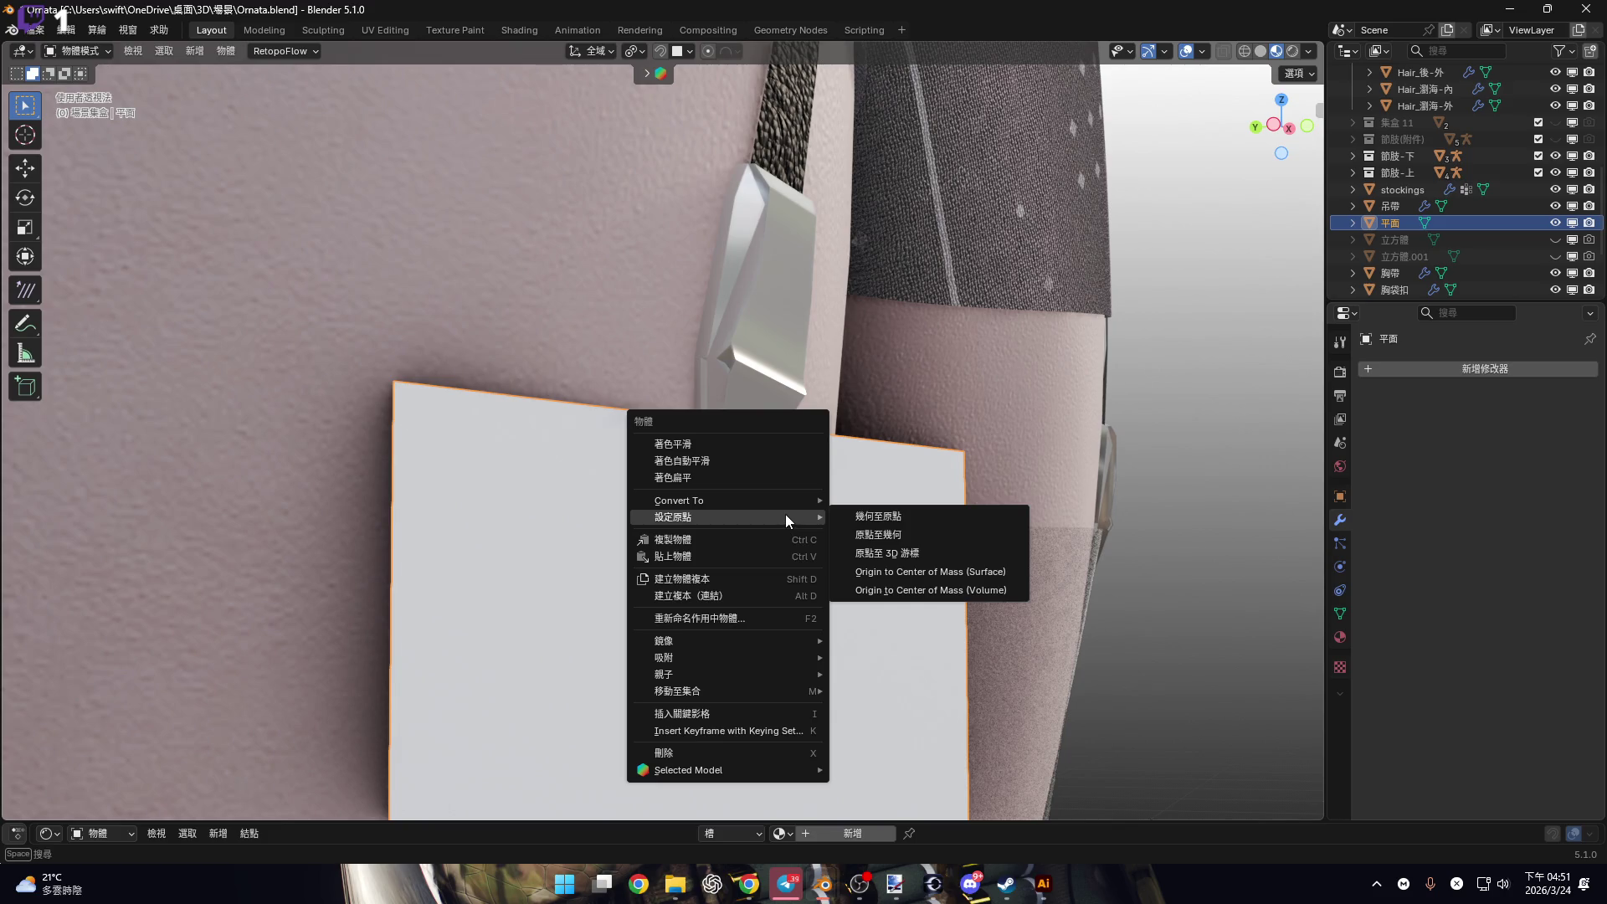
mouse_move(750, 657)
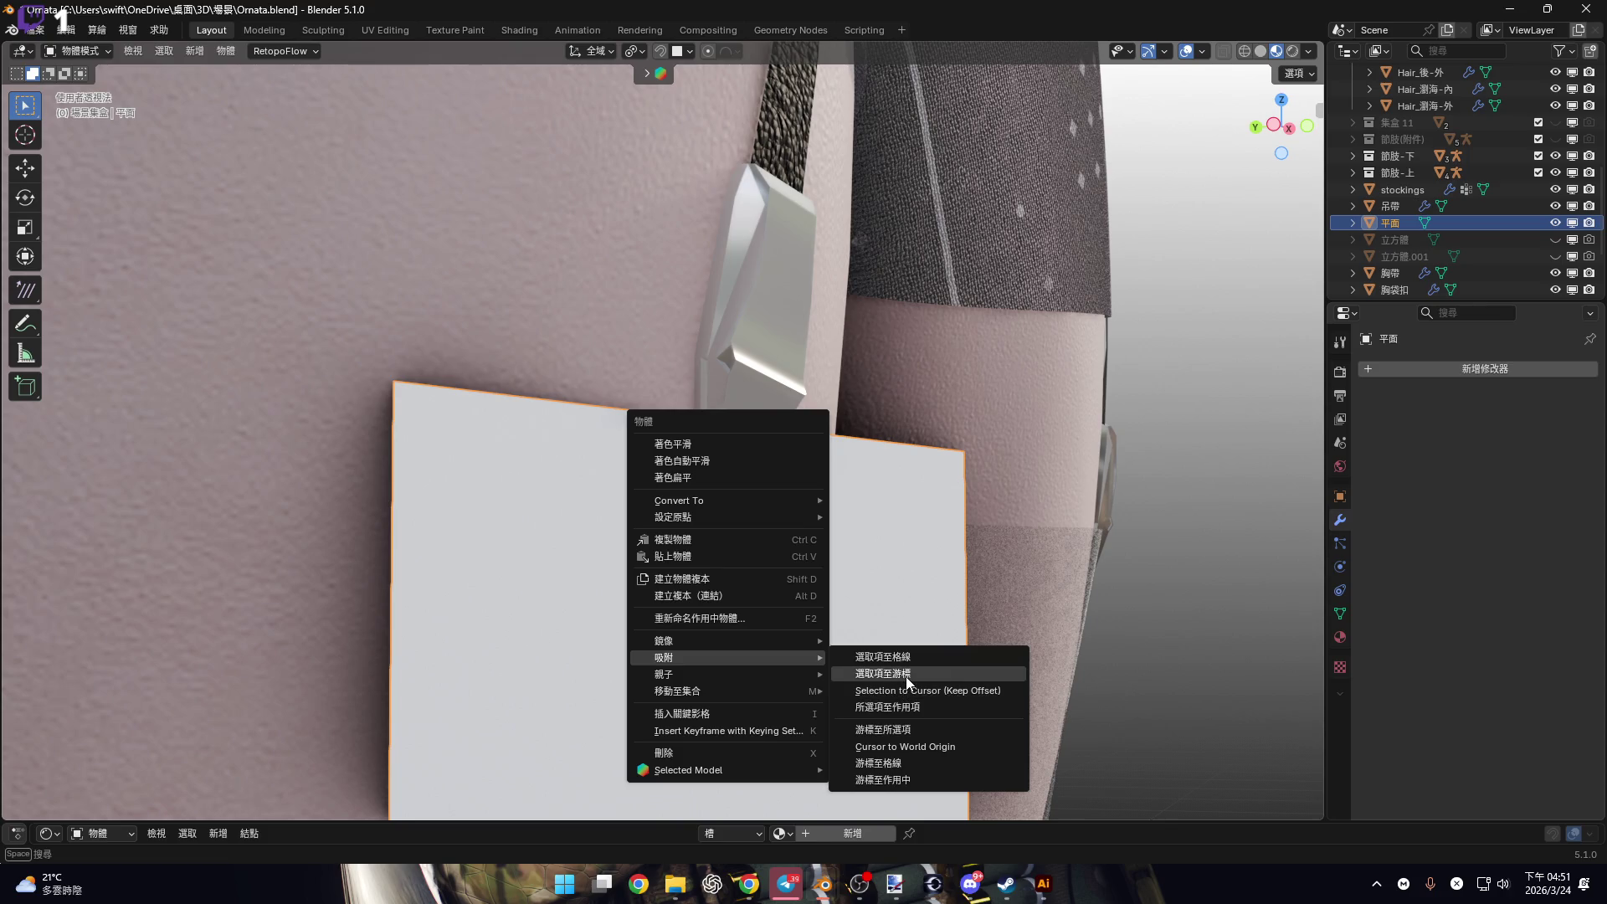
key(Return)
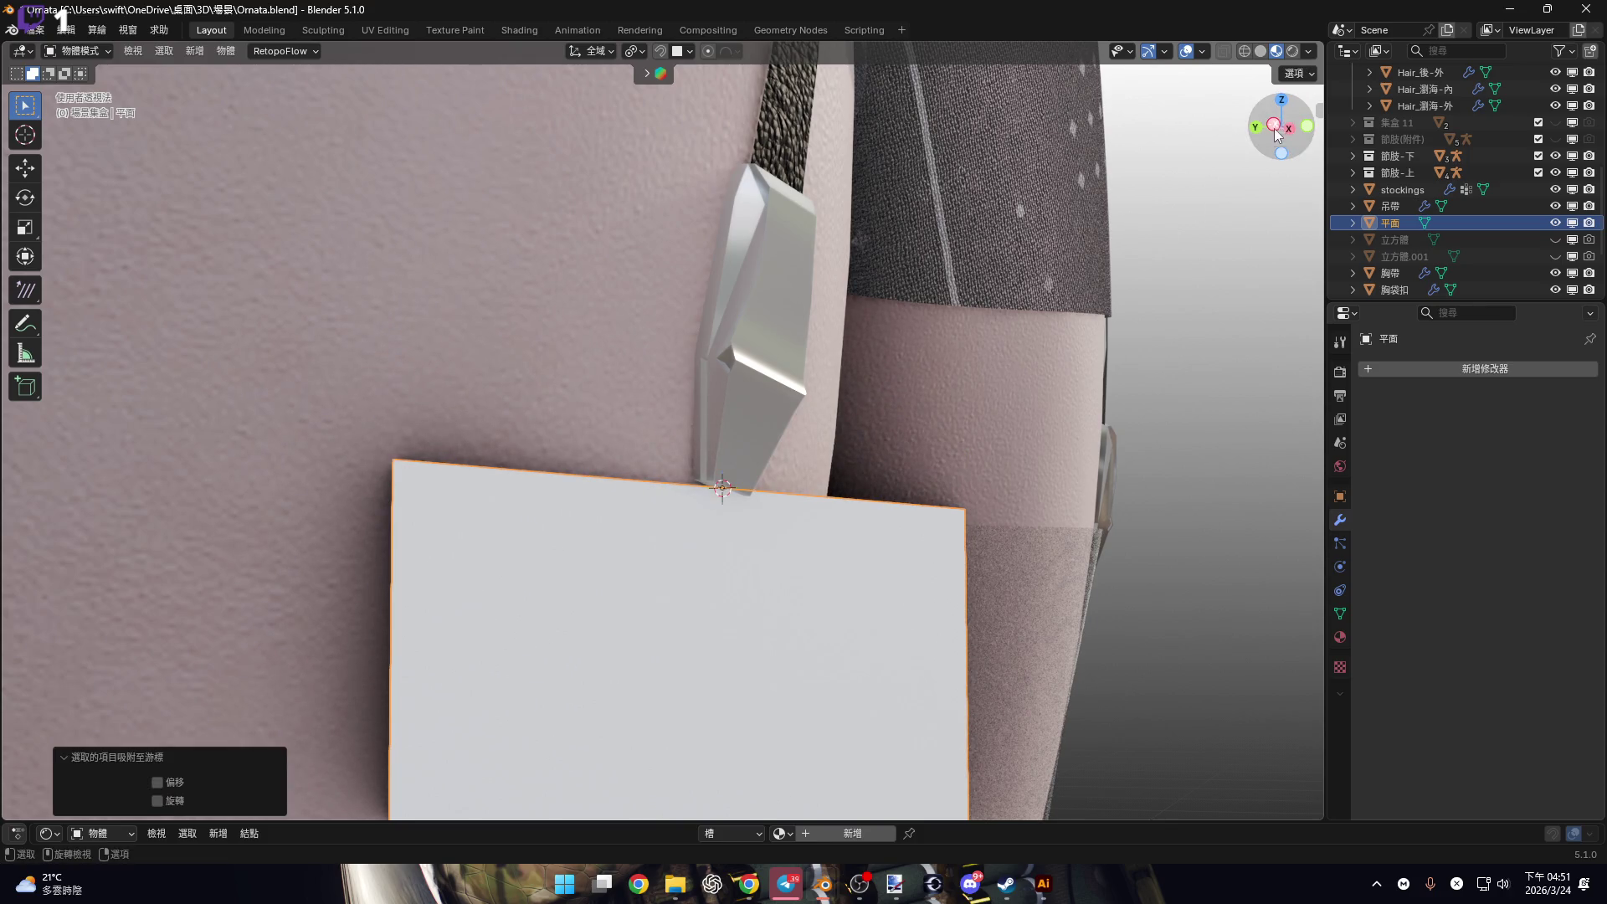
mouse_move(1047, 217)
middle_down()
mouse_move(829, 329)
mouse_move(907, 267)
middle_up()
From the front orthographic view, rotate the plane 7.17° around the 3D cursor.
key(KP_1)
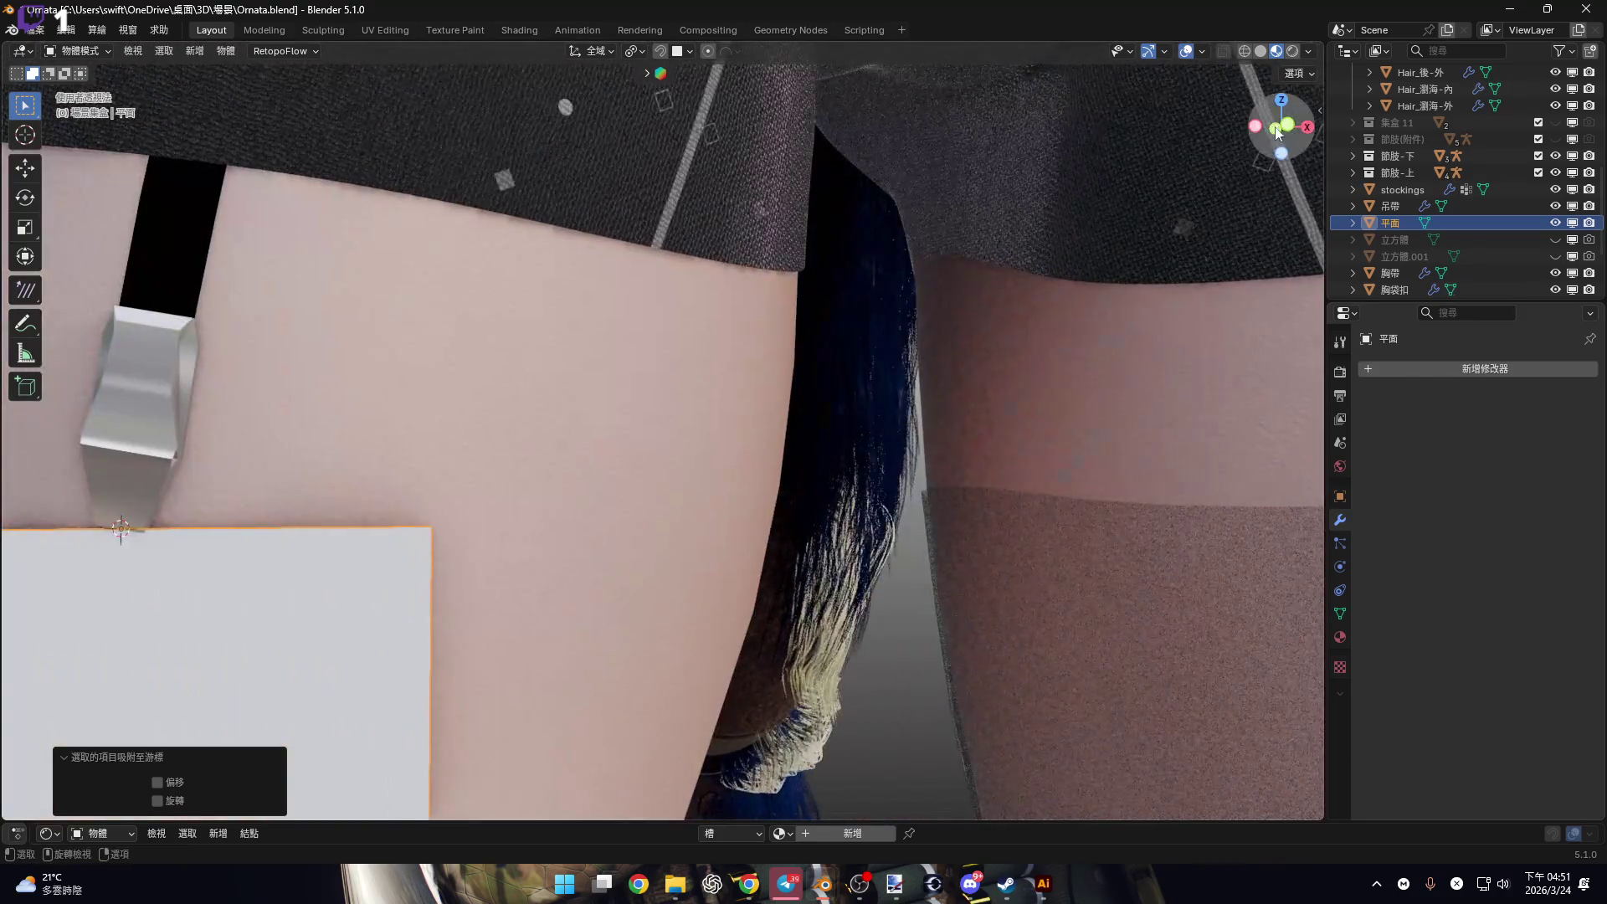
scroll(670, 417, up, 5)
scroll(867, 447, down, 1)
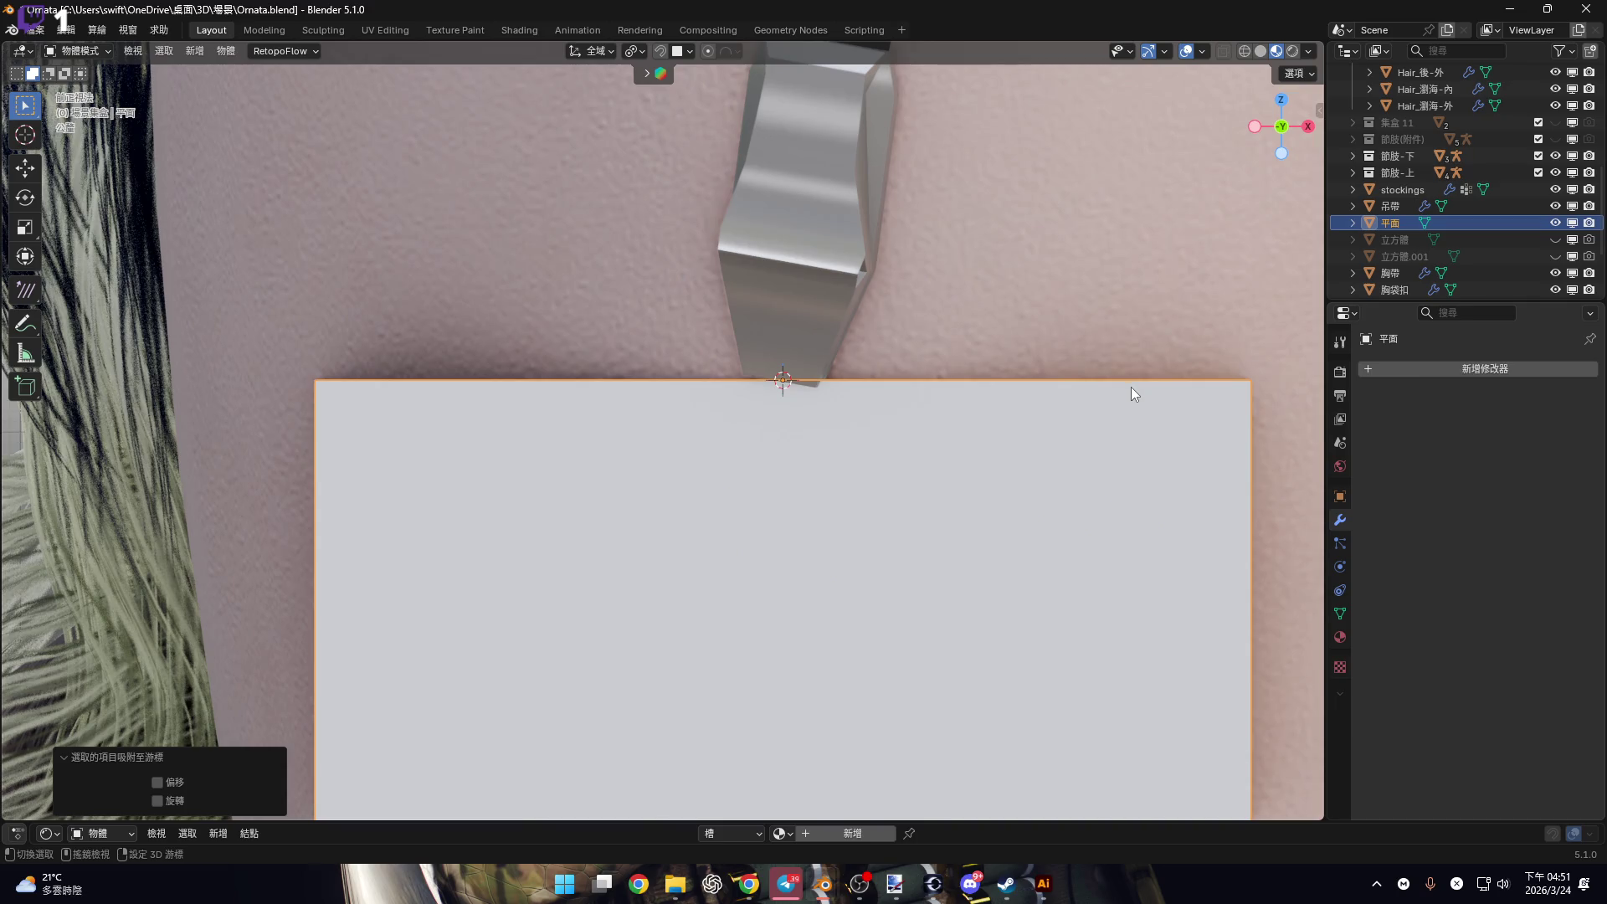
key(r)
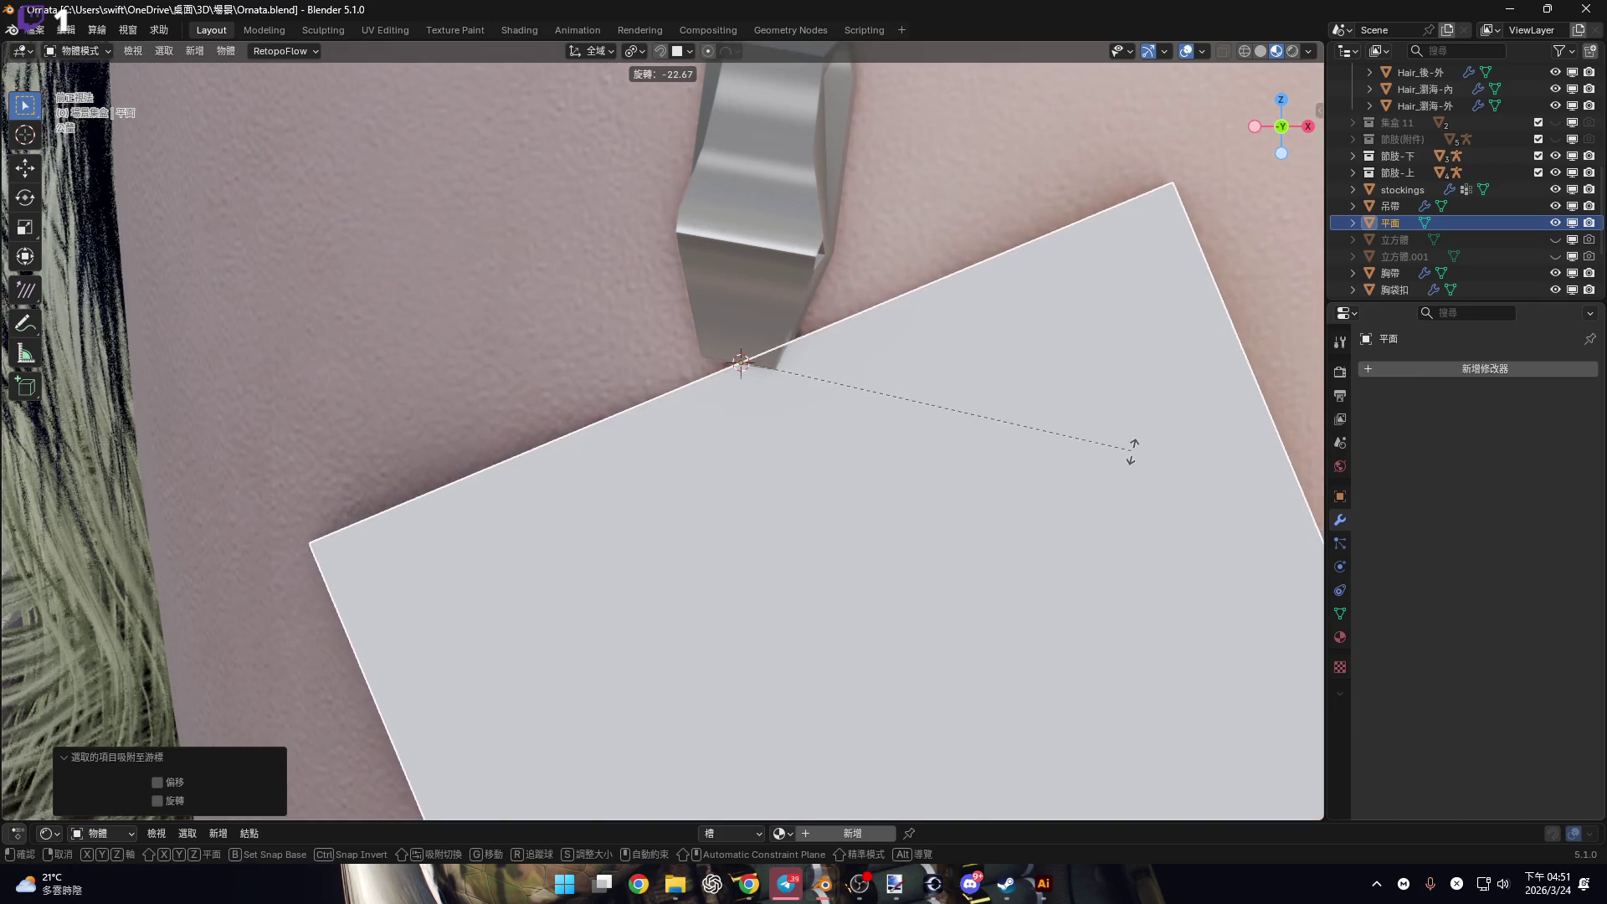
click(948, 525)
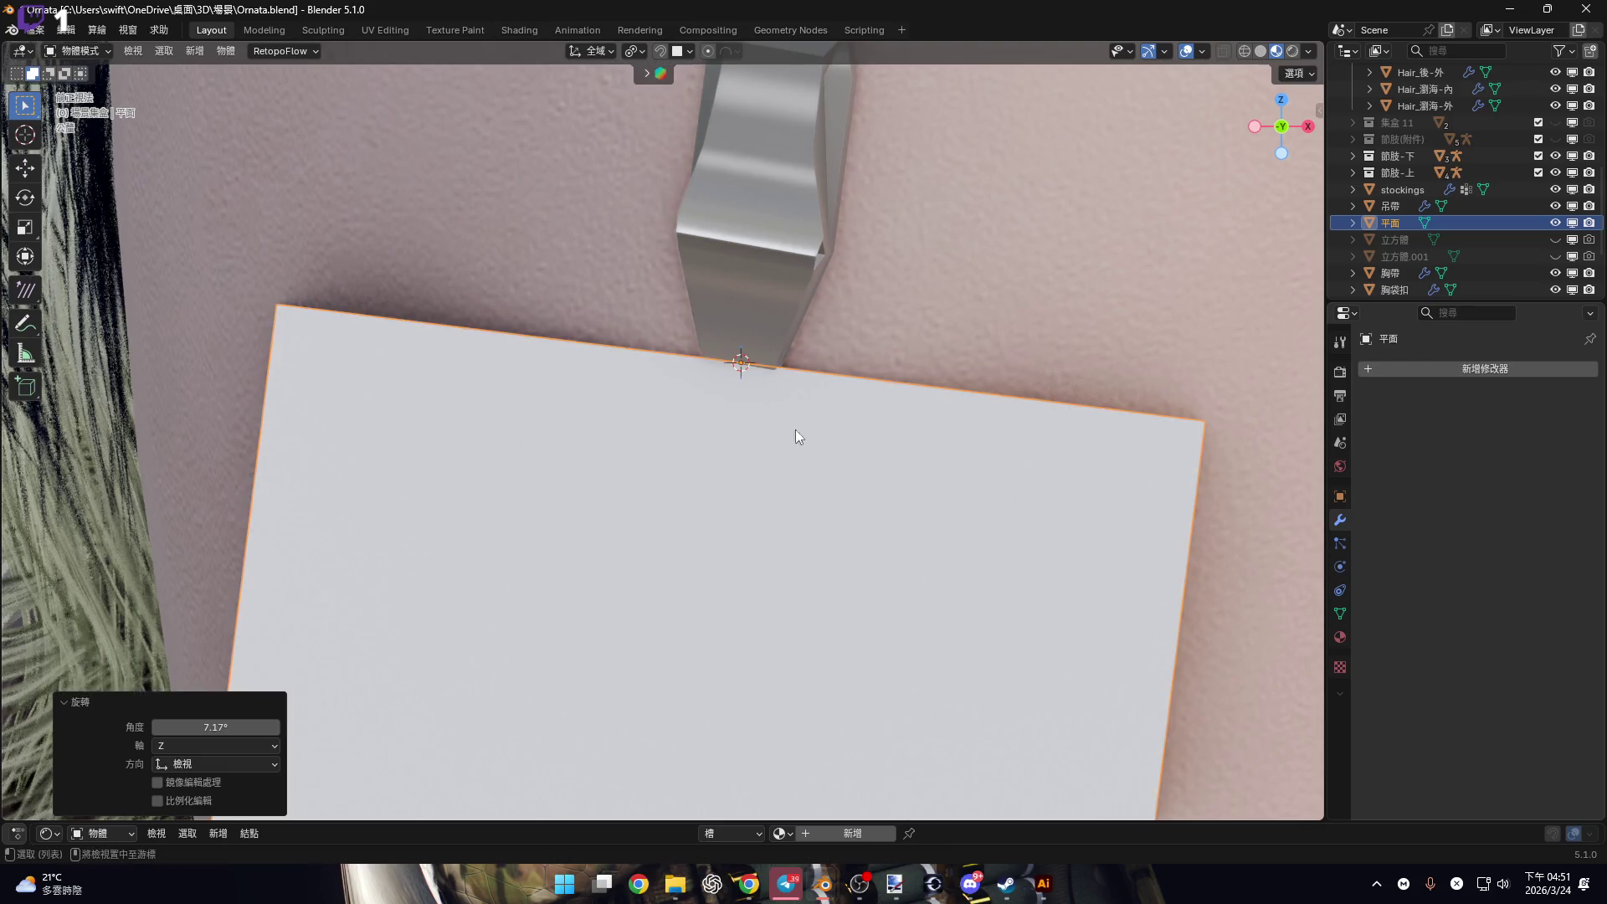
In the side orthographic view, move the plane along global Z.
key(ctrl+KP_3)
scroll(796, 399, up, 6)
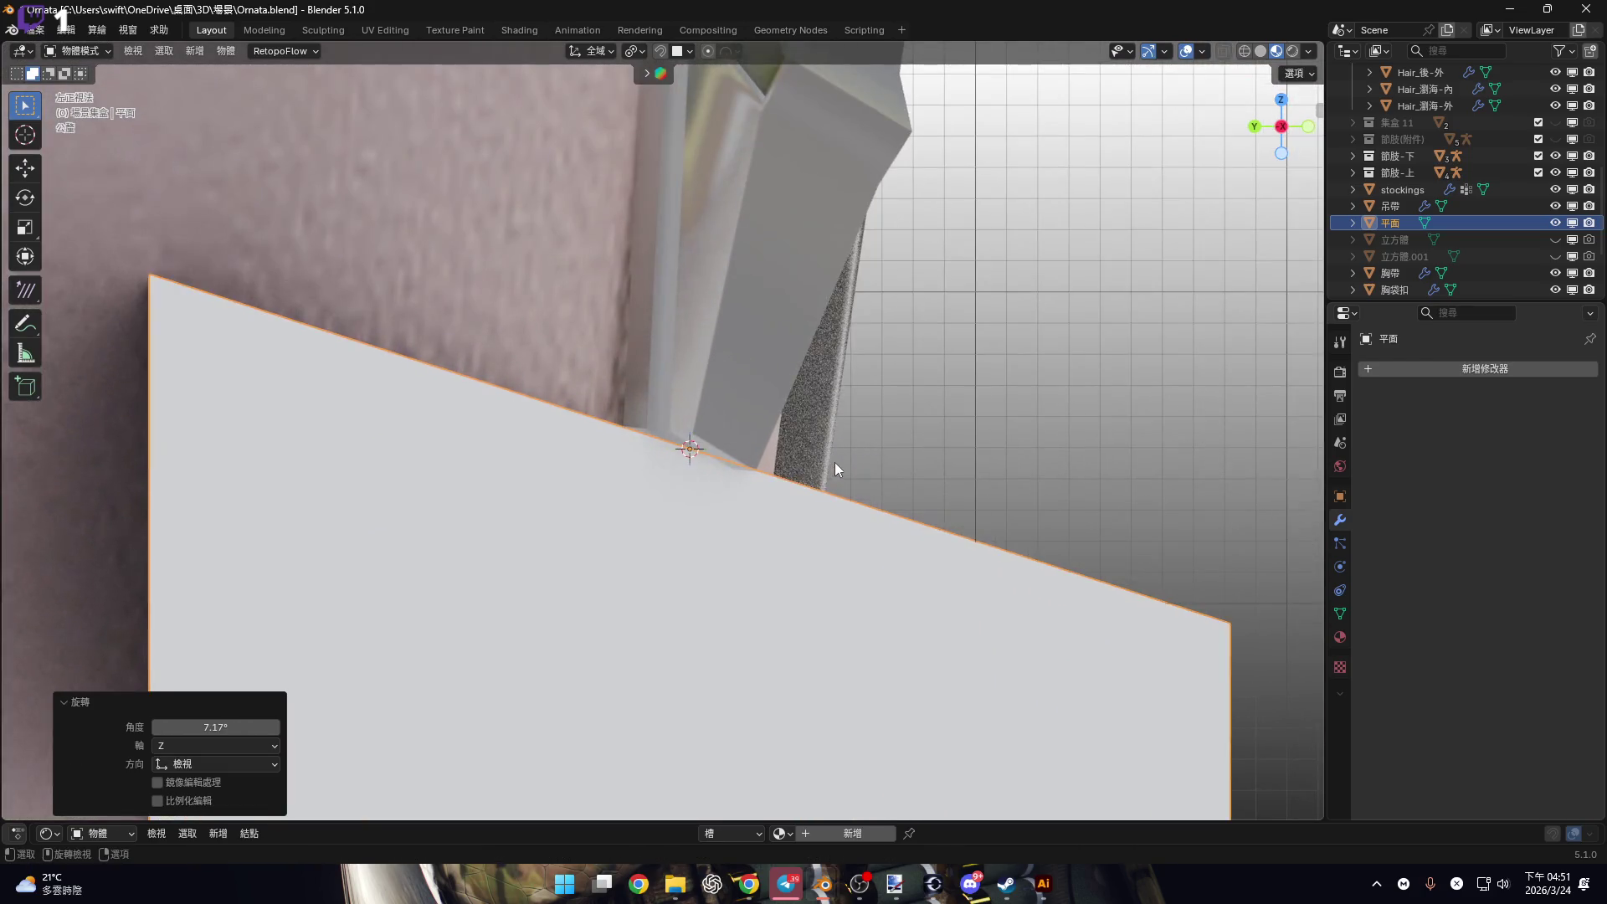
key(g)
key(z)
click(736, 388)
Rotate the plane 9.32° about Z and 6.33° about X.
mouse_move(736, 387)
middle_down()
mouse_move(728, 460)
mouse_move(1126, 484)
middle_up()
key(r)
key(z)
click(1148, 402)
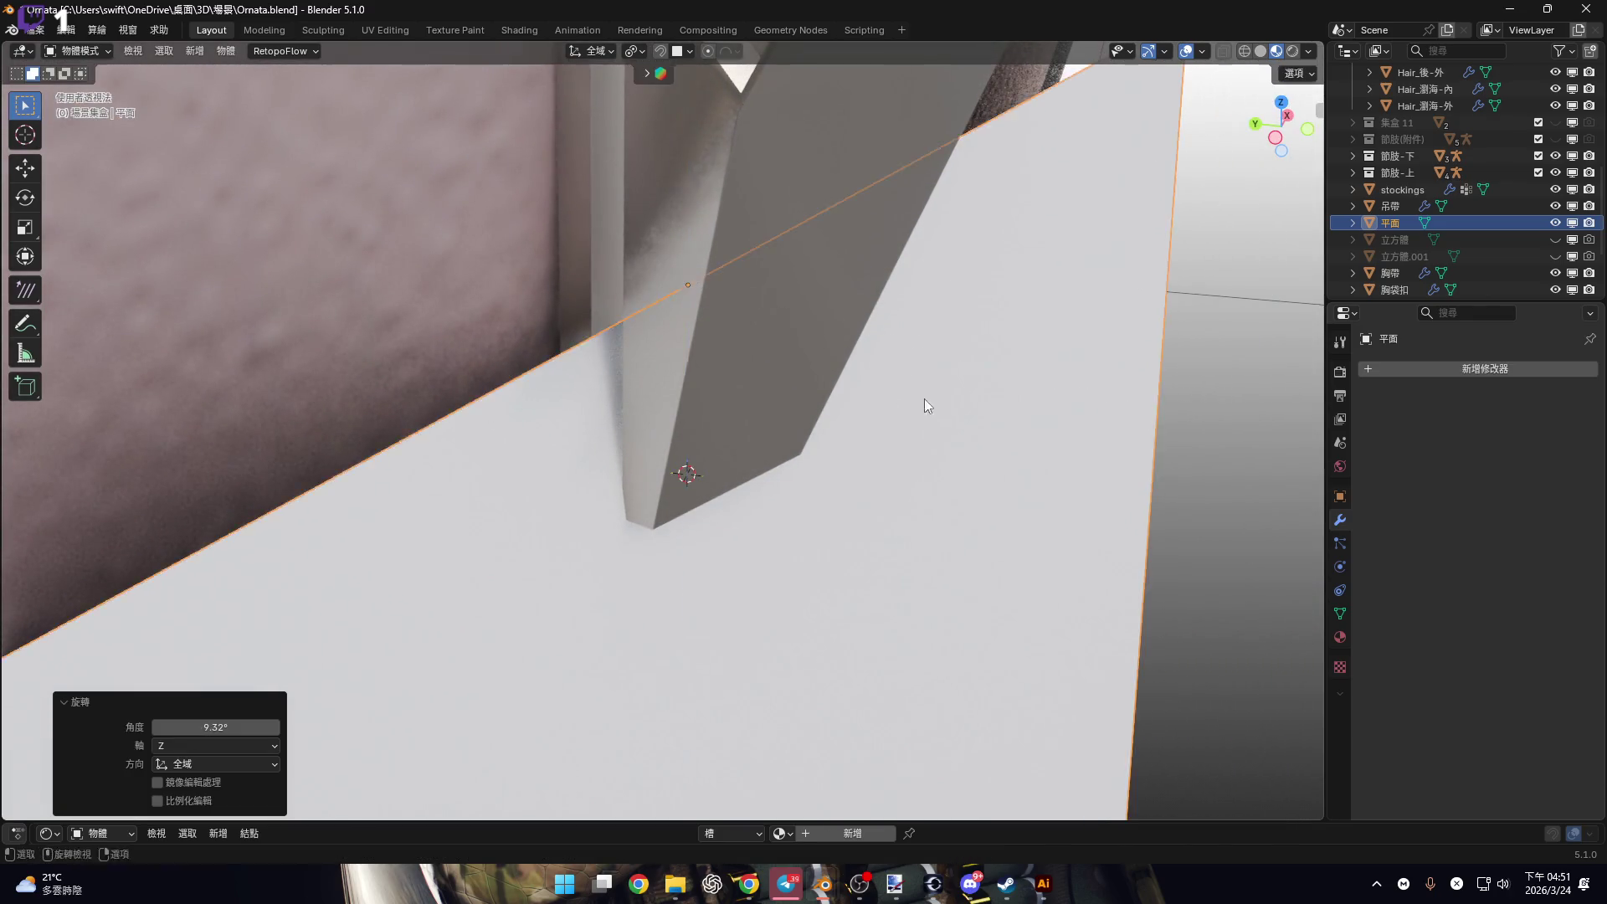
middle_drag(924, 398, 1047, 394)
key(r)
key(x)
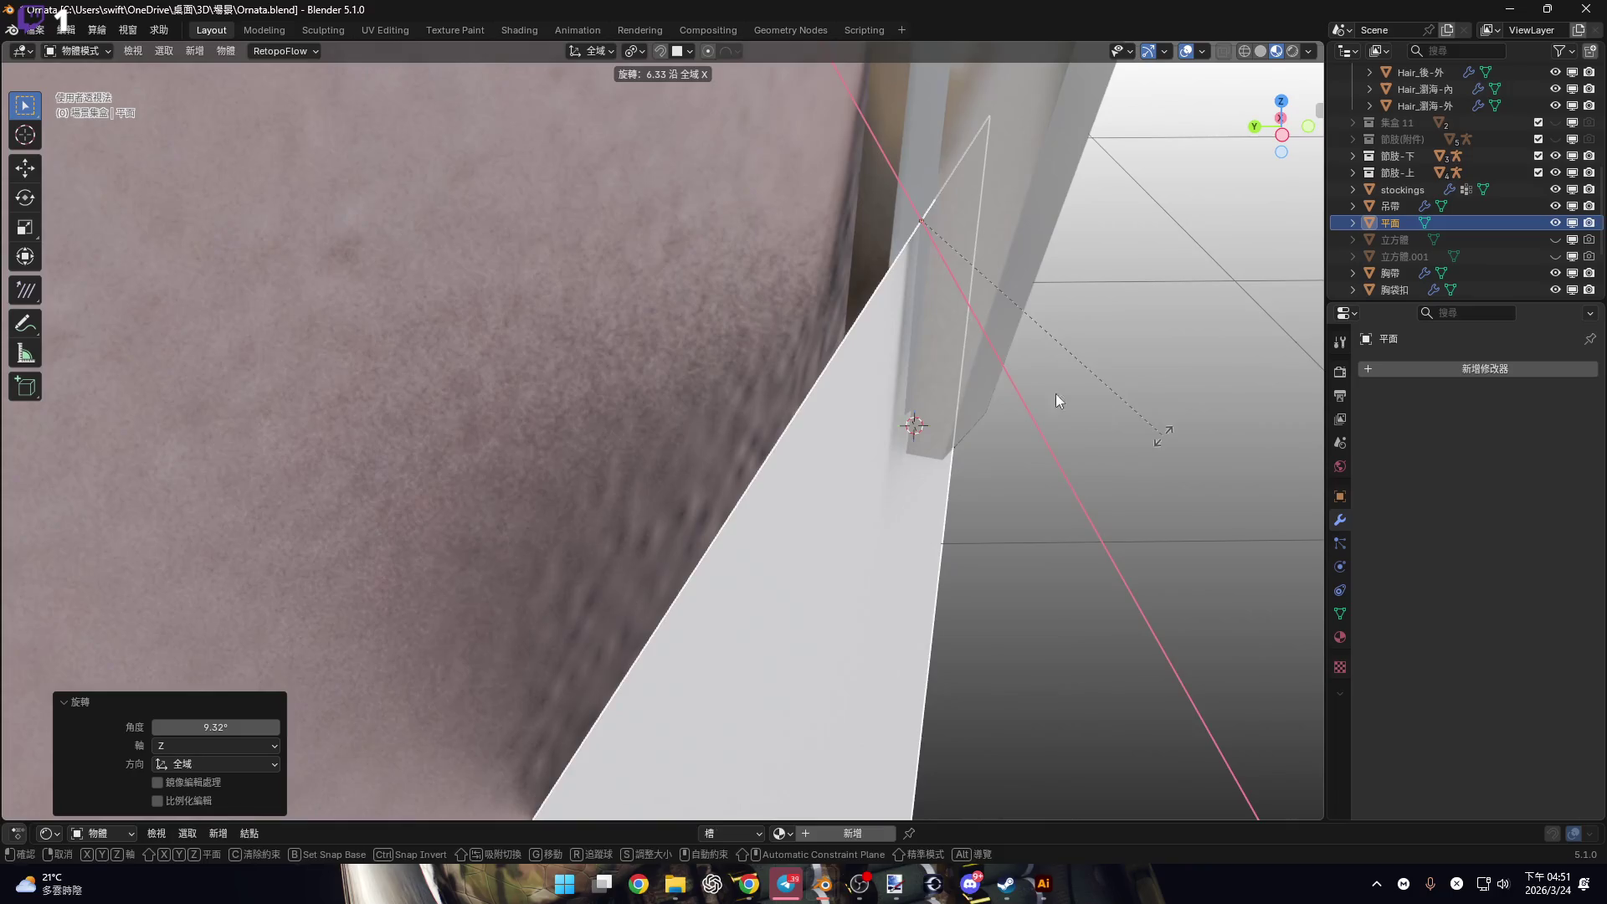
click(819, 433)
Move the plane slightly along Y and rotate it -5.8° about global Z.
mouse_move(819, 434)
middle_down()
mouse_move(826, 398)
mouse_move(771, 383)
mouse_move(601, 357)
mouse_move(588, 385)
mouse_move(1050, 449)
middle_up()
key(g)
key(y)
click(912, 421)
key(r)
key(z)
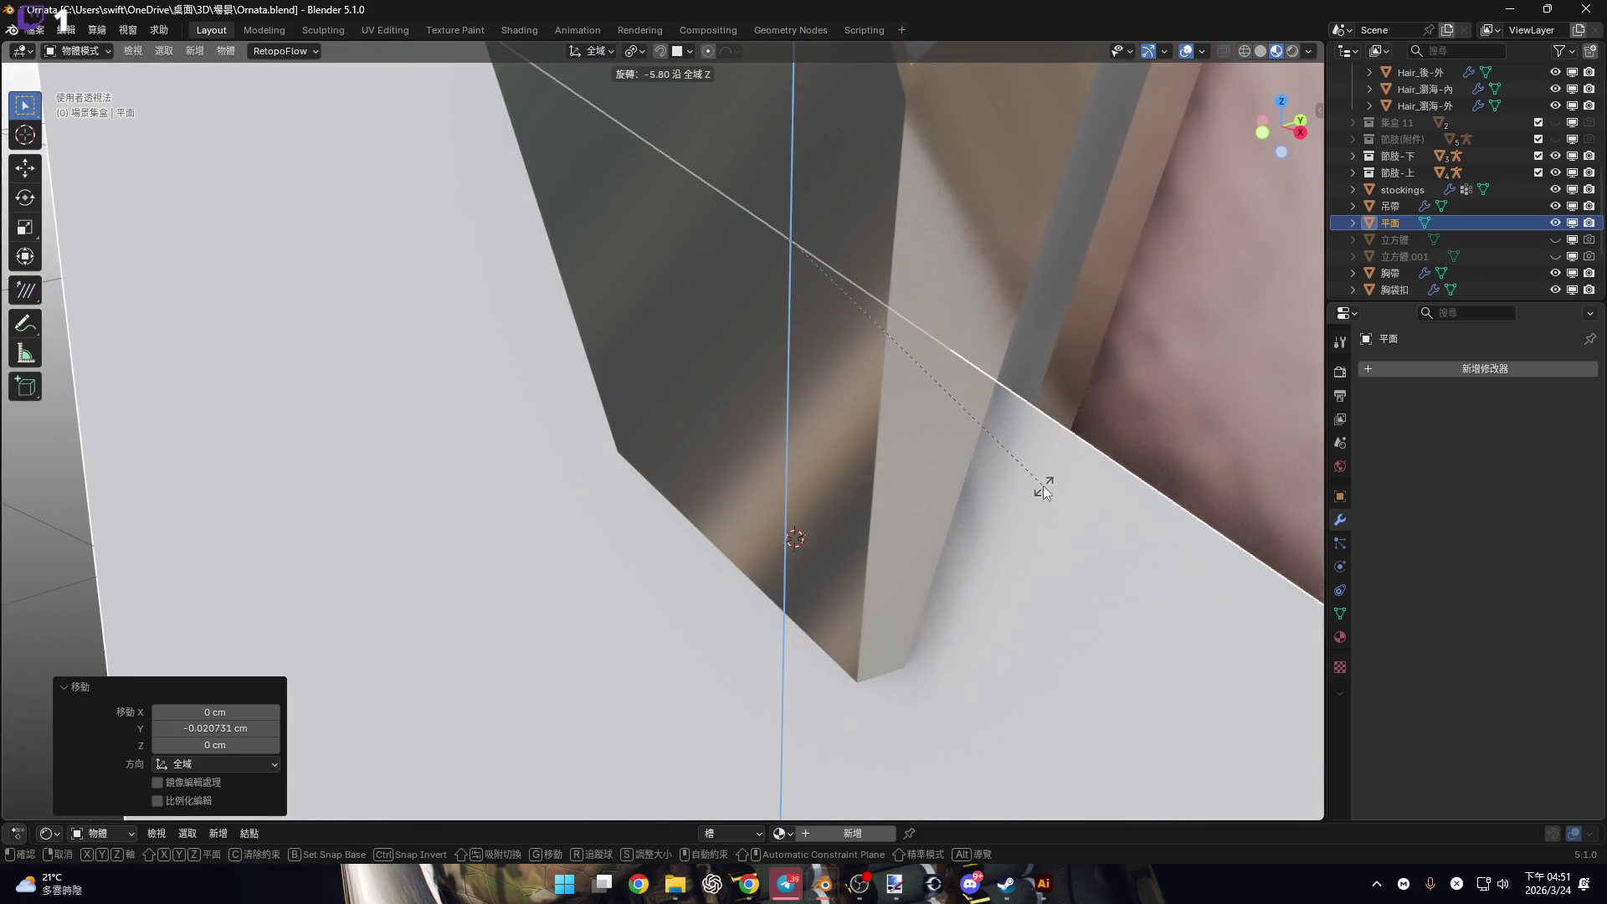
click(761, 433)
Check the plane against the strap from front and side, then rotate it -0.749°.
mouse_move(761, 433)
middle_down()
mouse_move(1005, 412)
mouse_move(717, 455)
mouse_move(751, 466)
middle_up()
scroll(894, 384, down, 6)
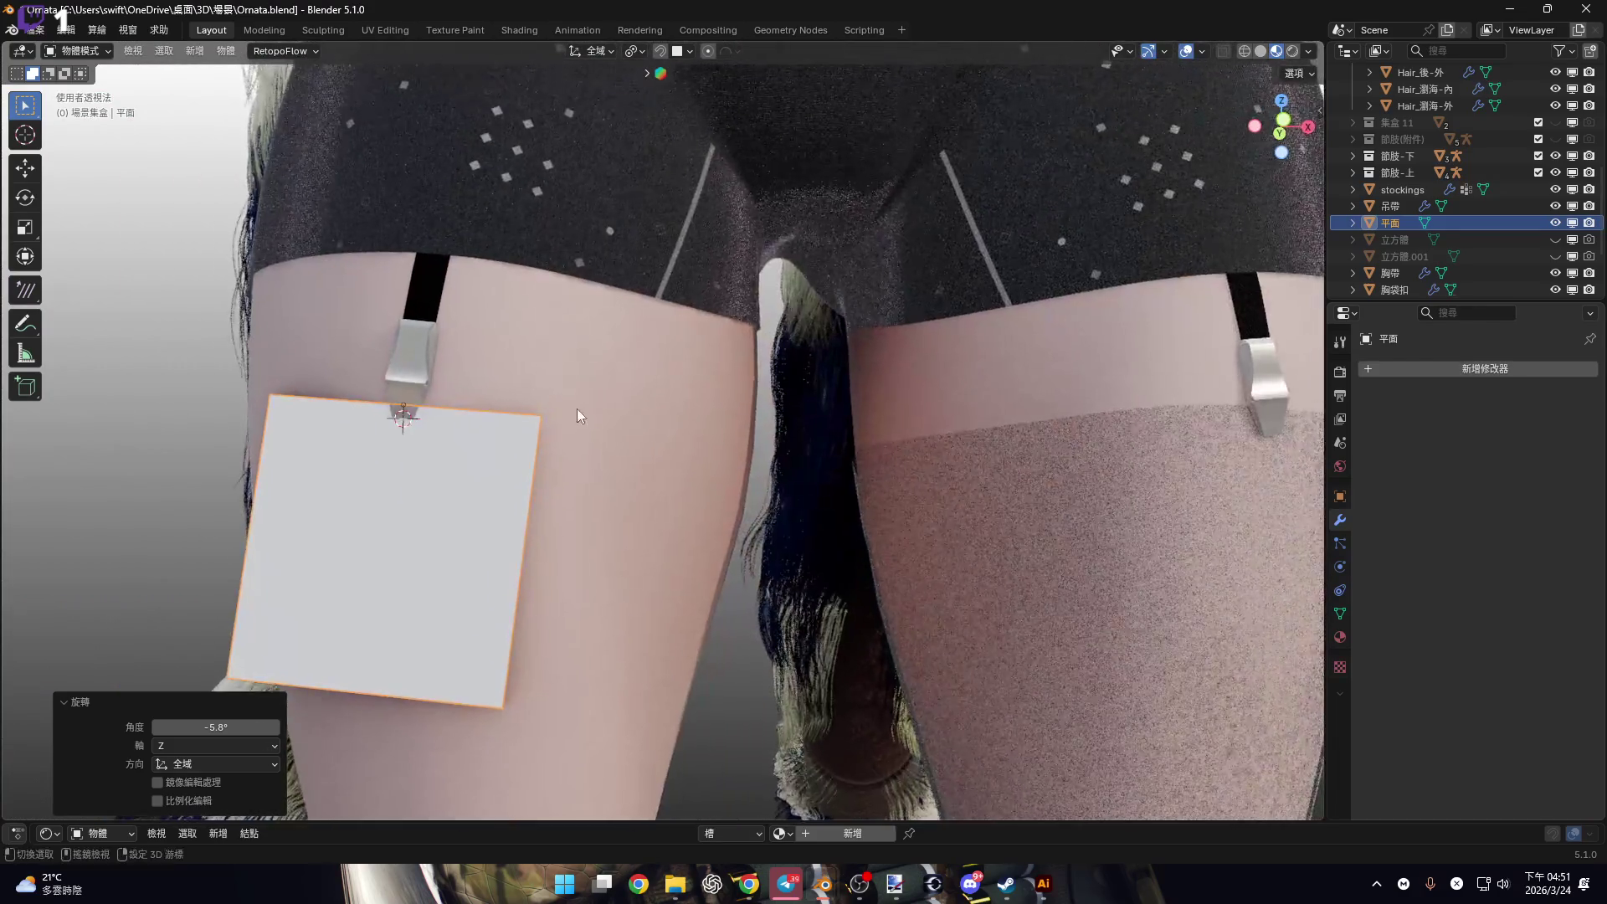
scroll(705, 407, up, 3)
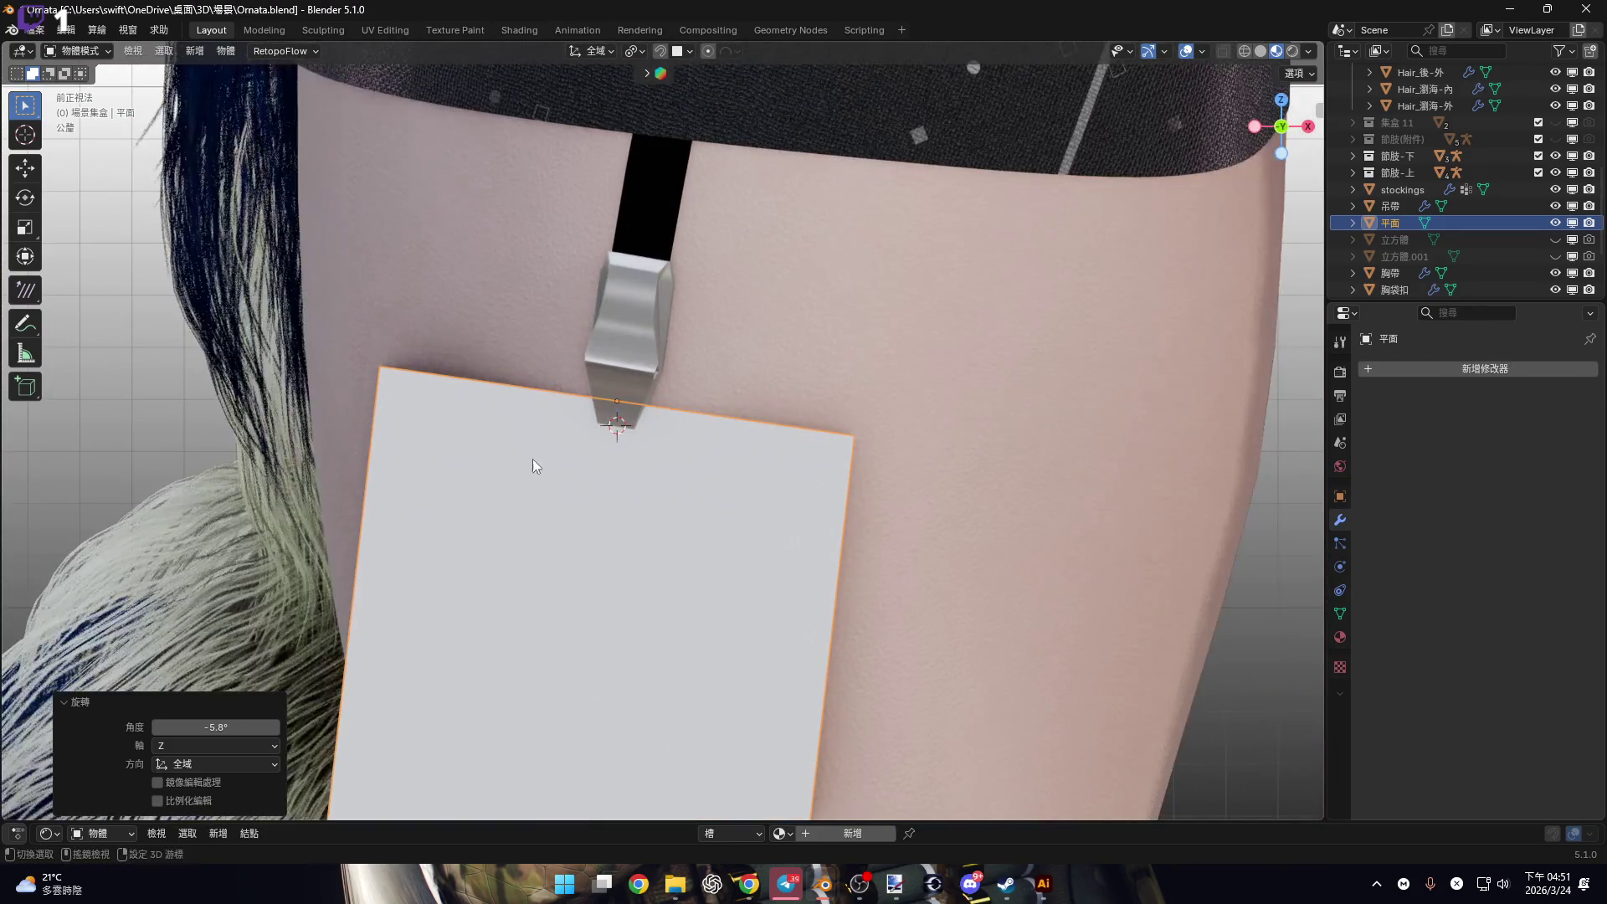
mouse_move(532, 459)
middle_down()
mouse_move(730, 299)
mouse_move(806, 377)
mouse_move(716, 326)
mouse_move(697, 388)
mouse_move(709, 349)
middle_up()
scroll(708, 349, down, 2)
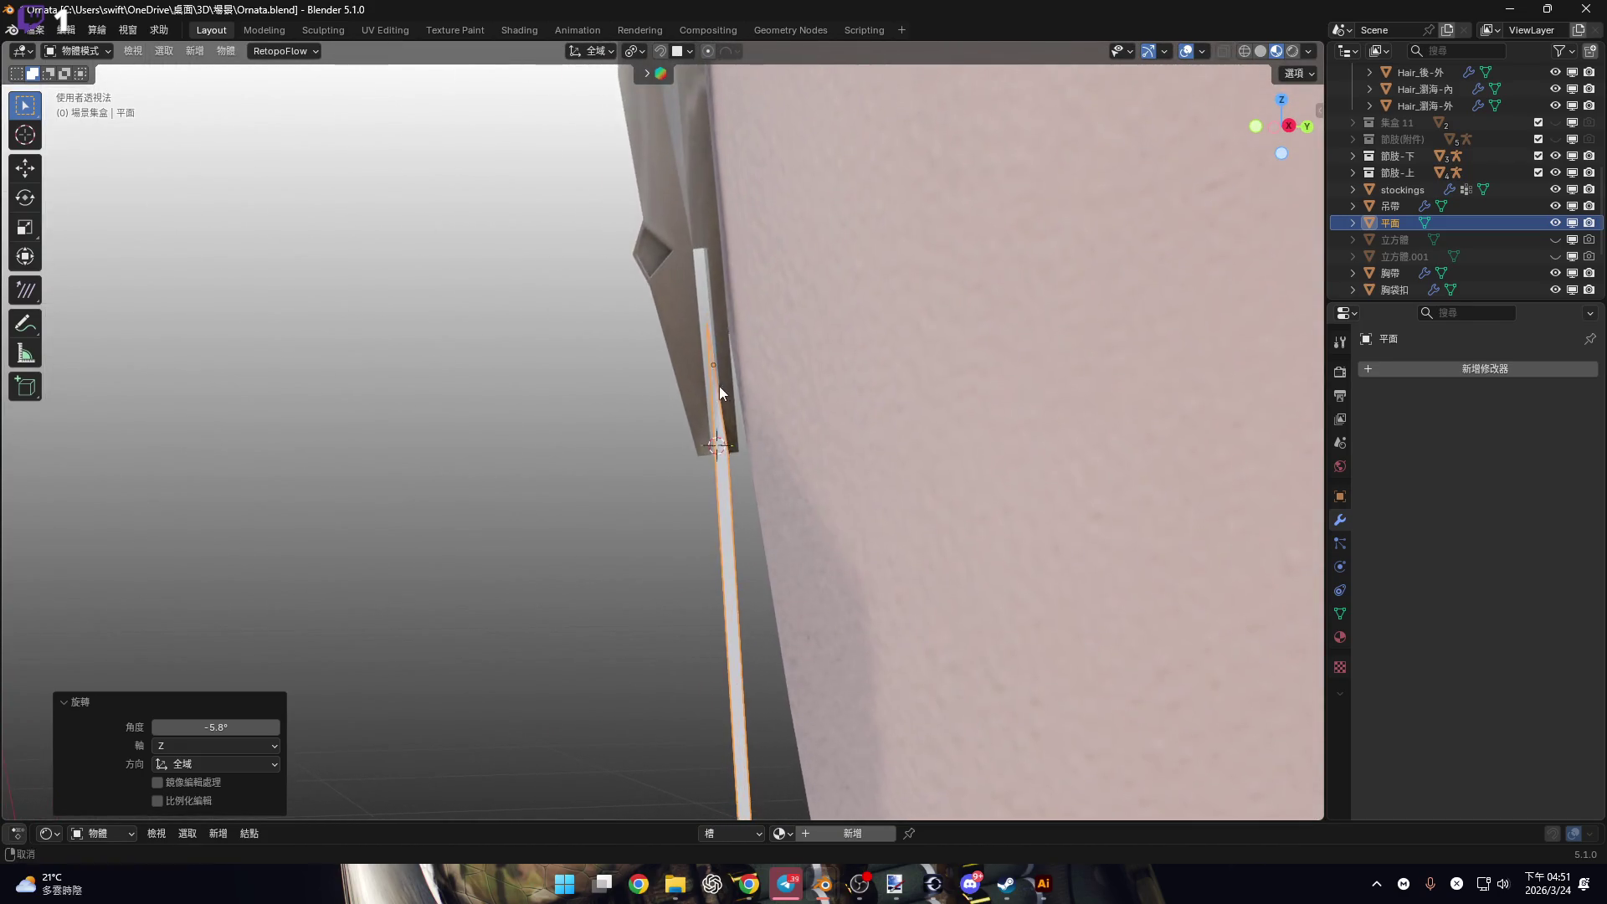
key(r)
click(898, 365)
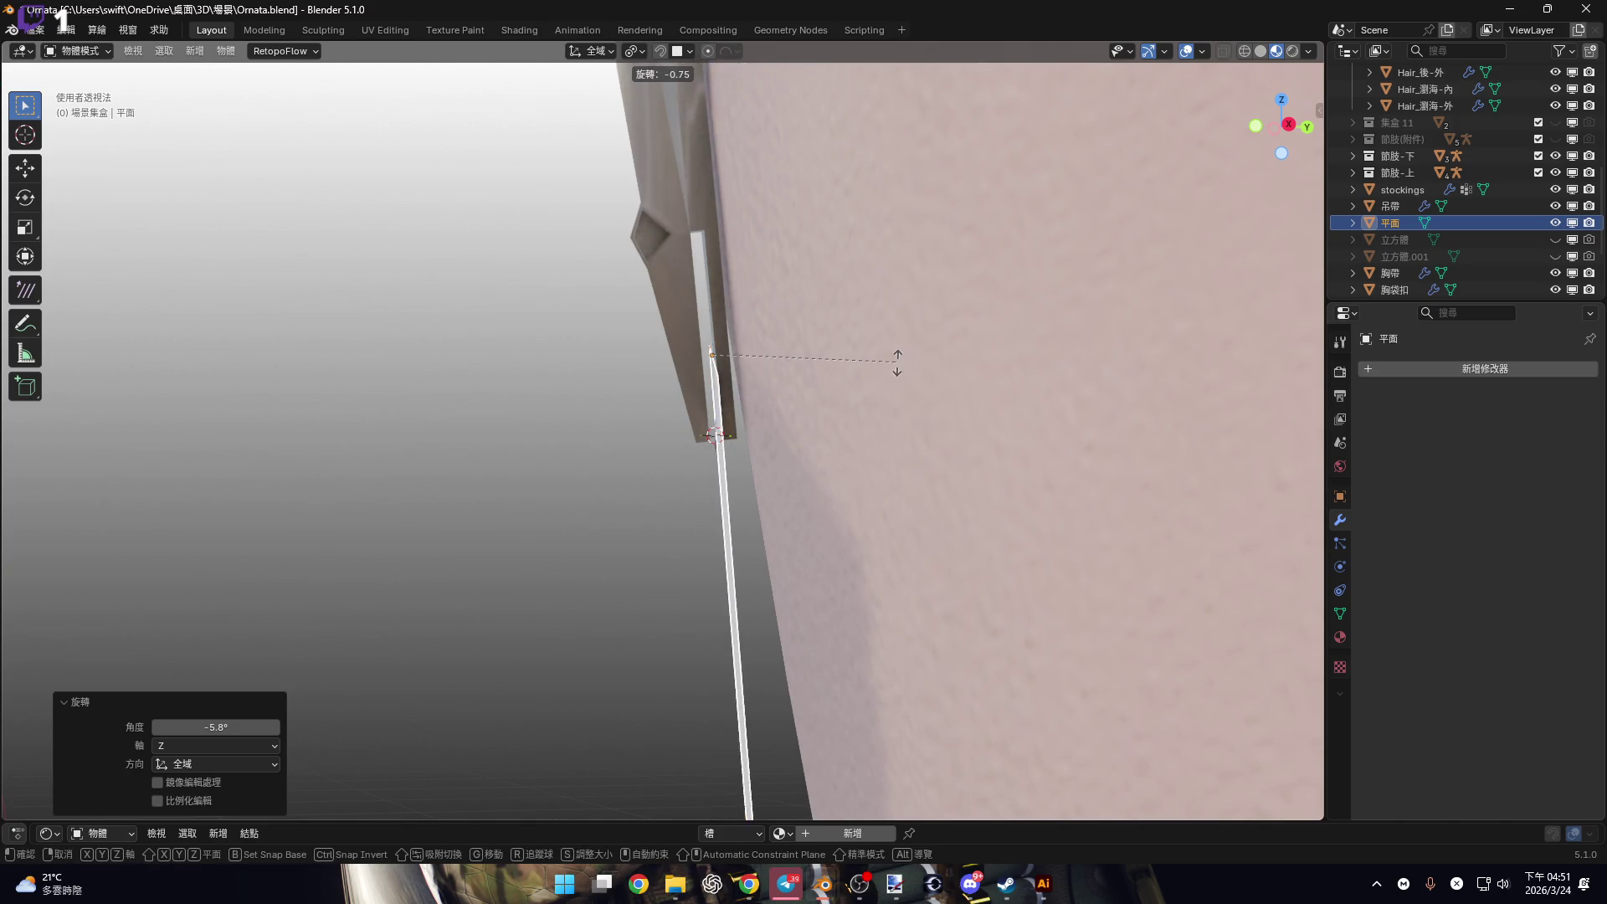
Move the plane along its local Z and set the transform orientation to Local.
key(g)
key(z)
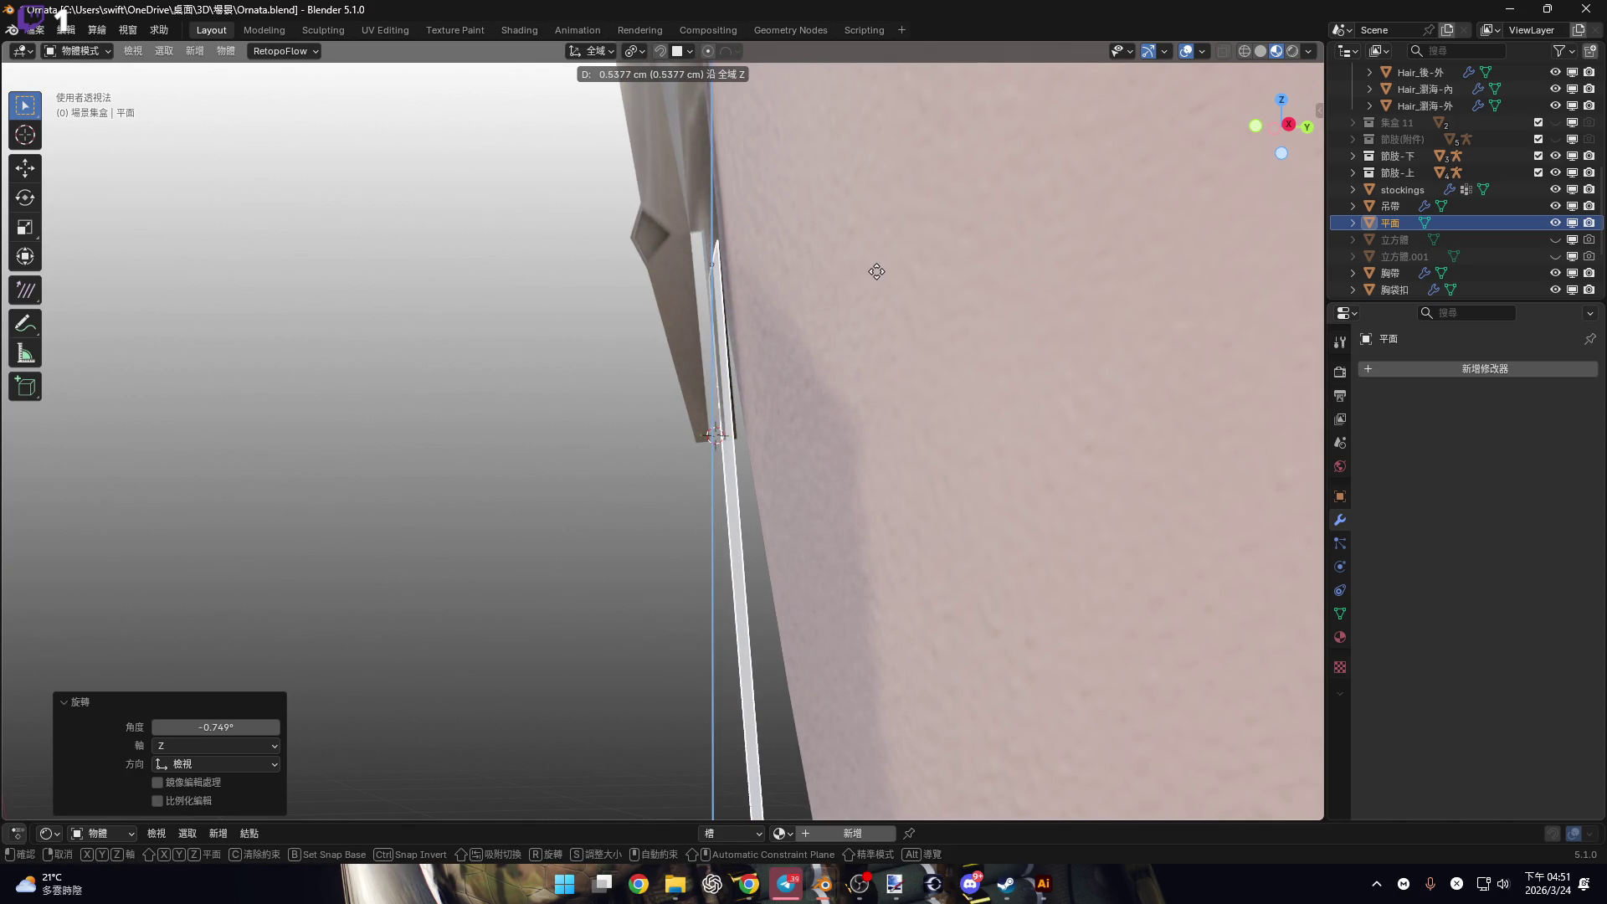
key(z)
click(876, 269)
click(636, 52)
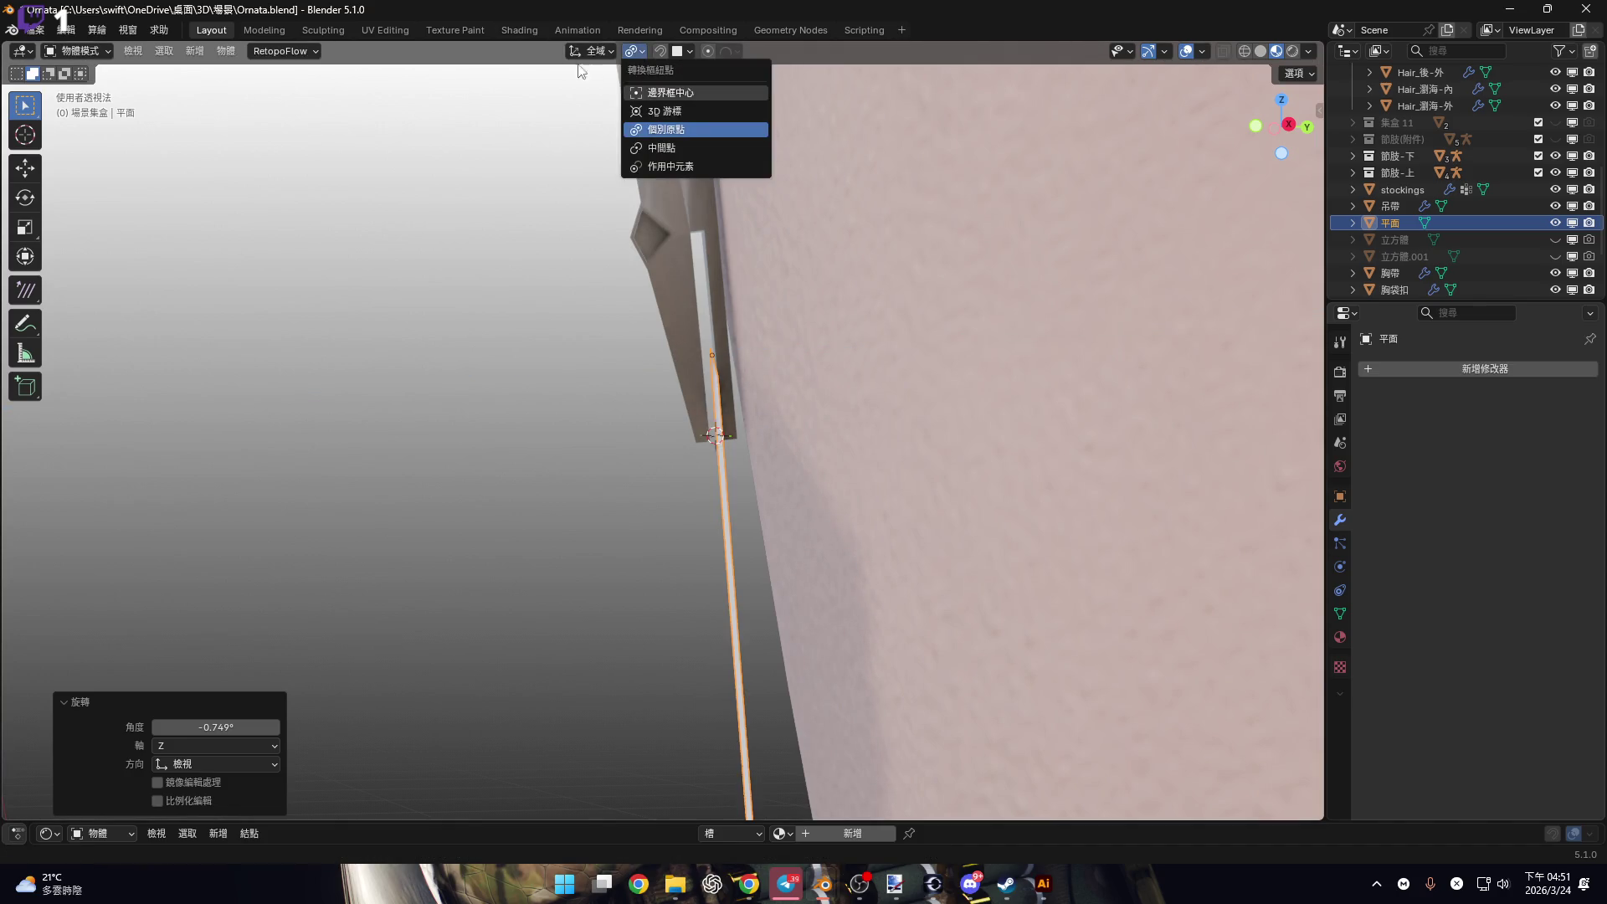
click(591, 51)
click(588, 118)
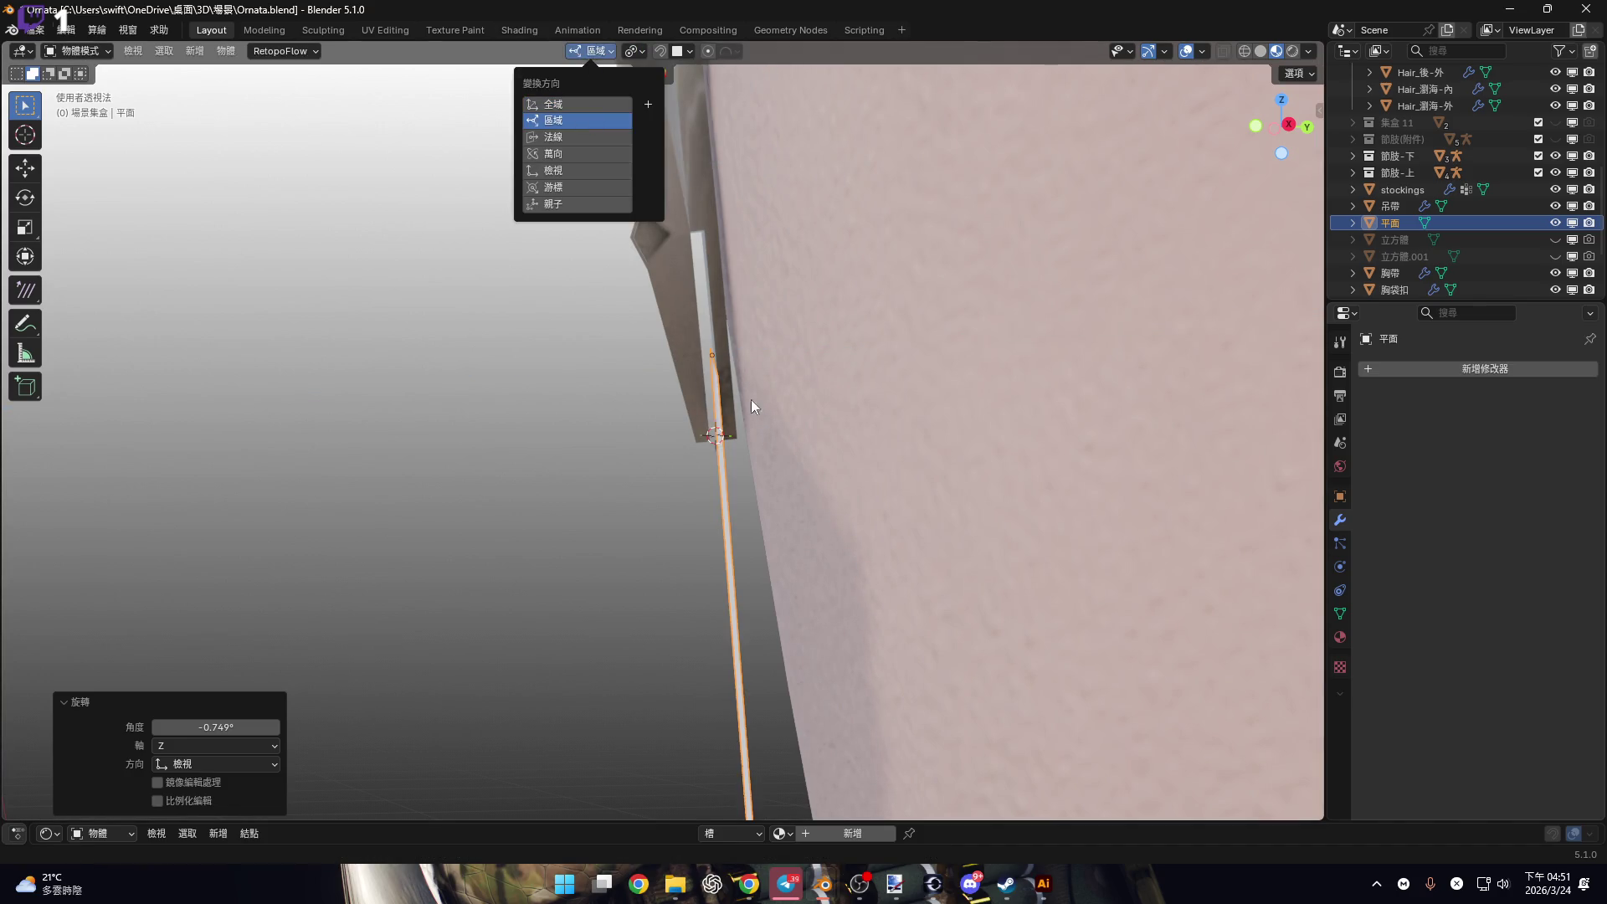
Nudge the plane along local Z, then 0.60018 cm along local Y, and view from the front.
key(g)
key(z)
click(722, 410)
key(g)
key(y)
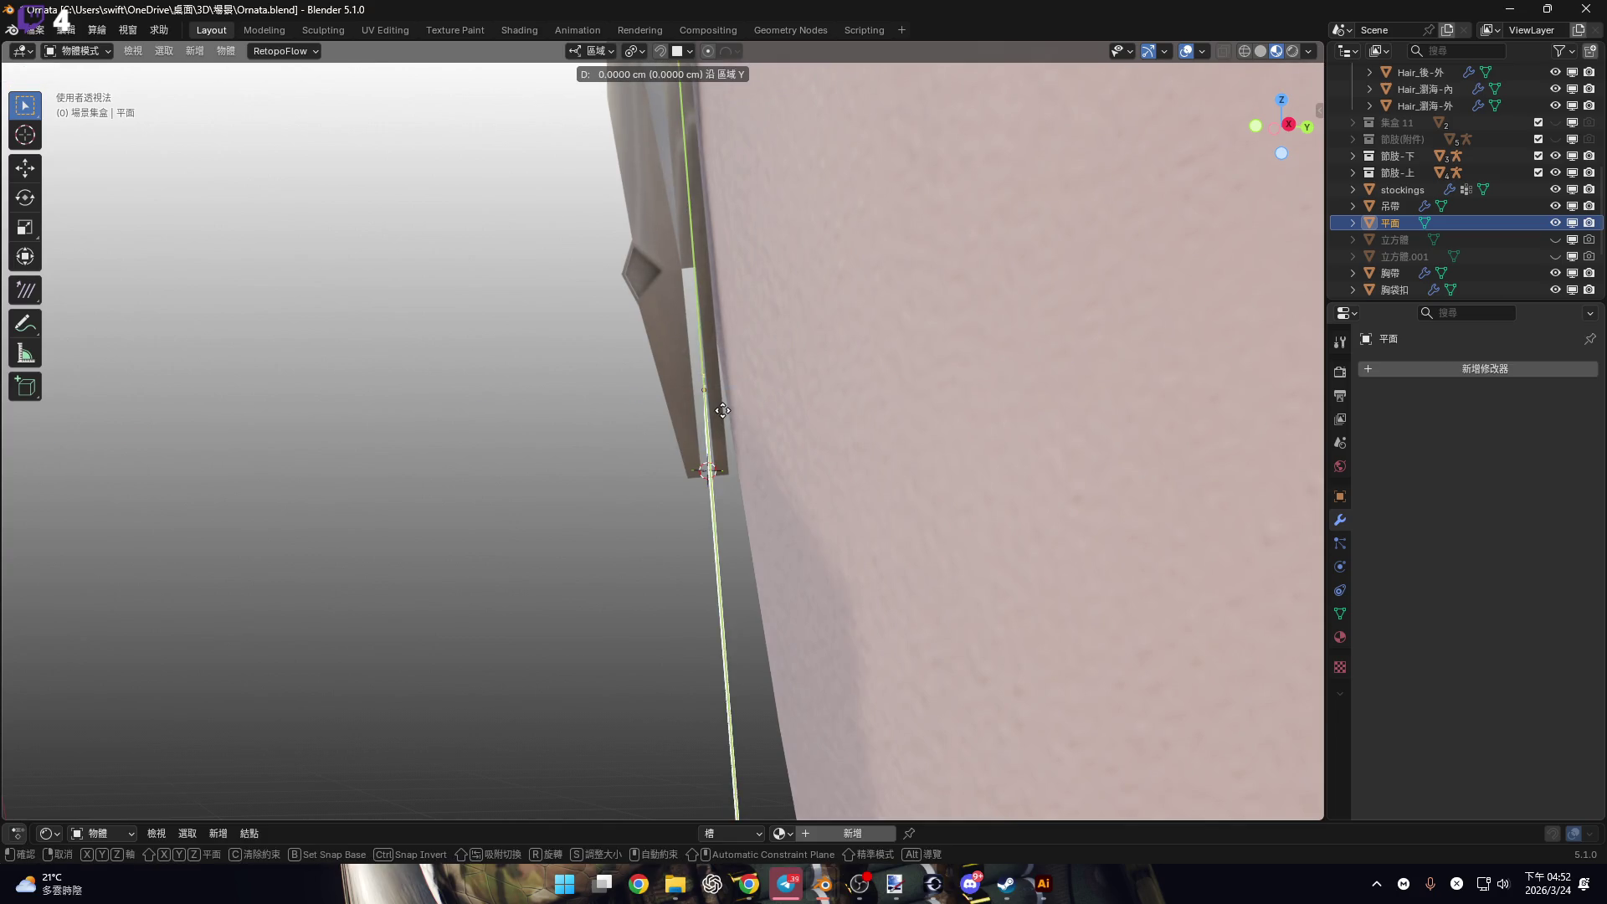
click(706, 315)
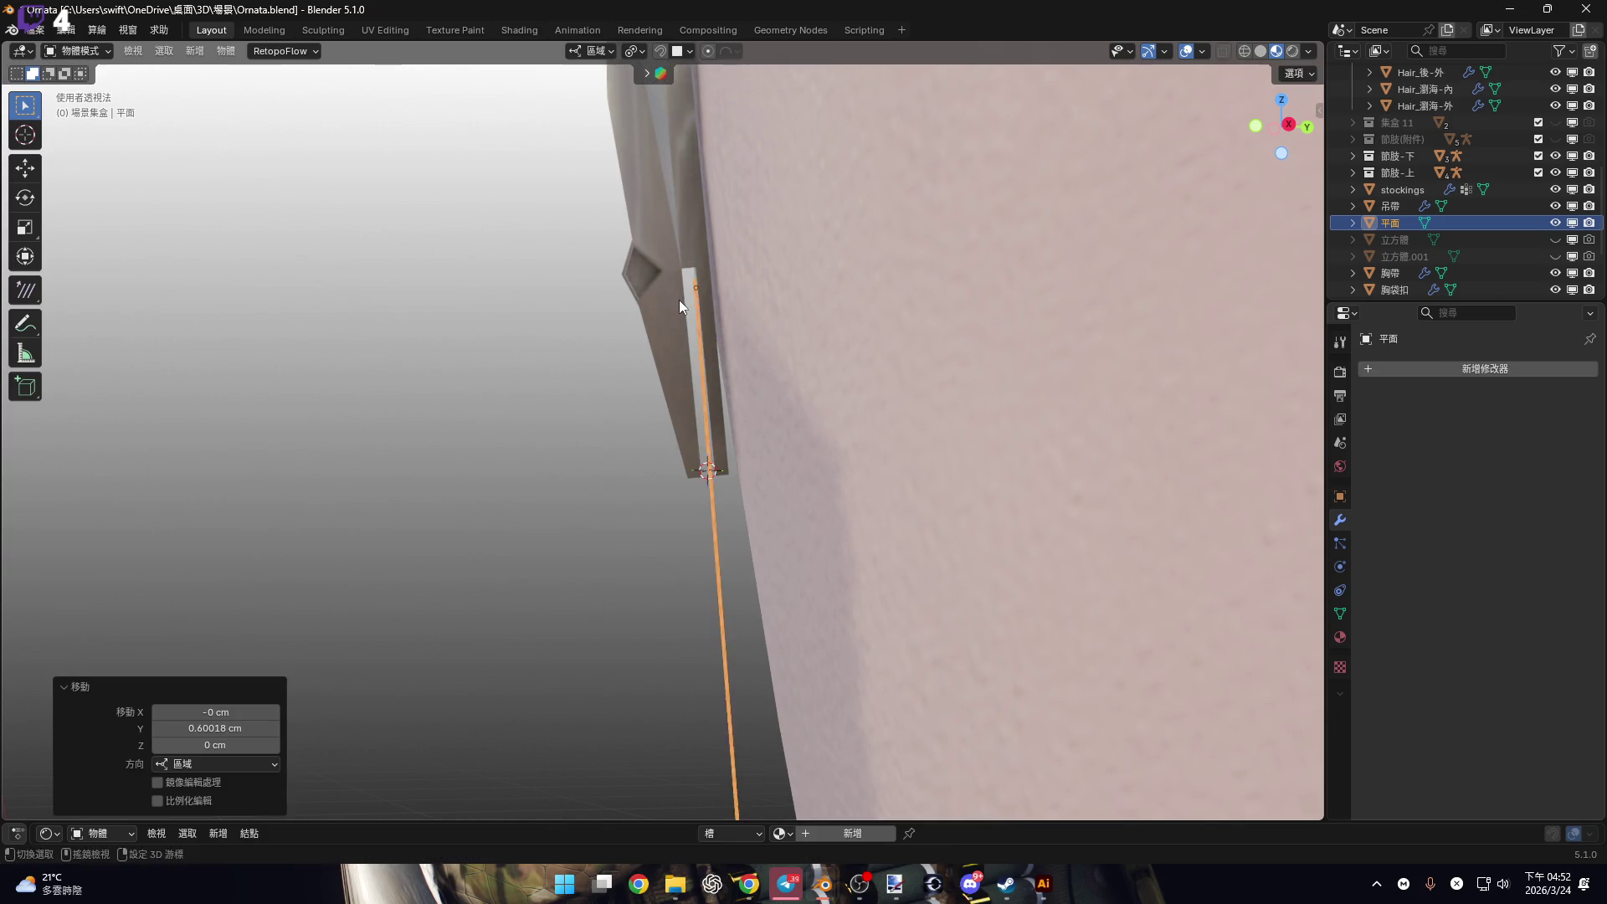
key(KP_1)
Raise the plane 0.020976 cm along Z.
scroll(753, 374, down, 4)
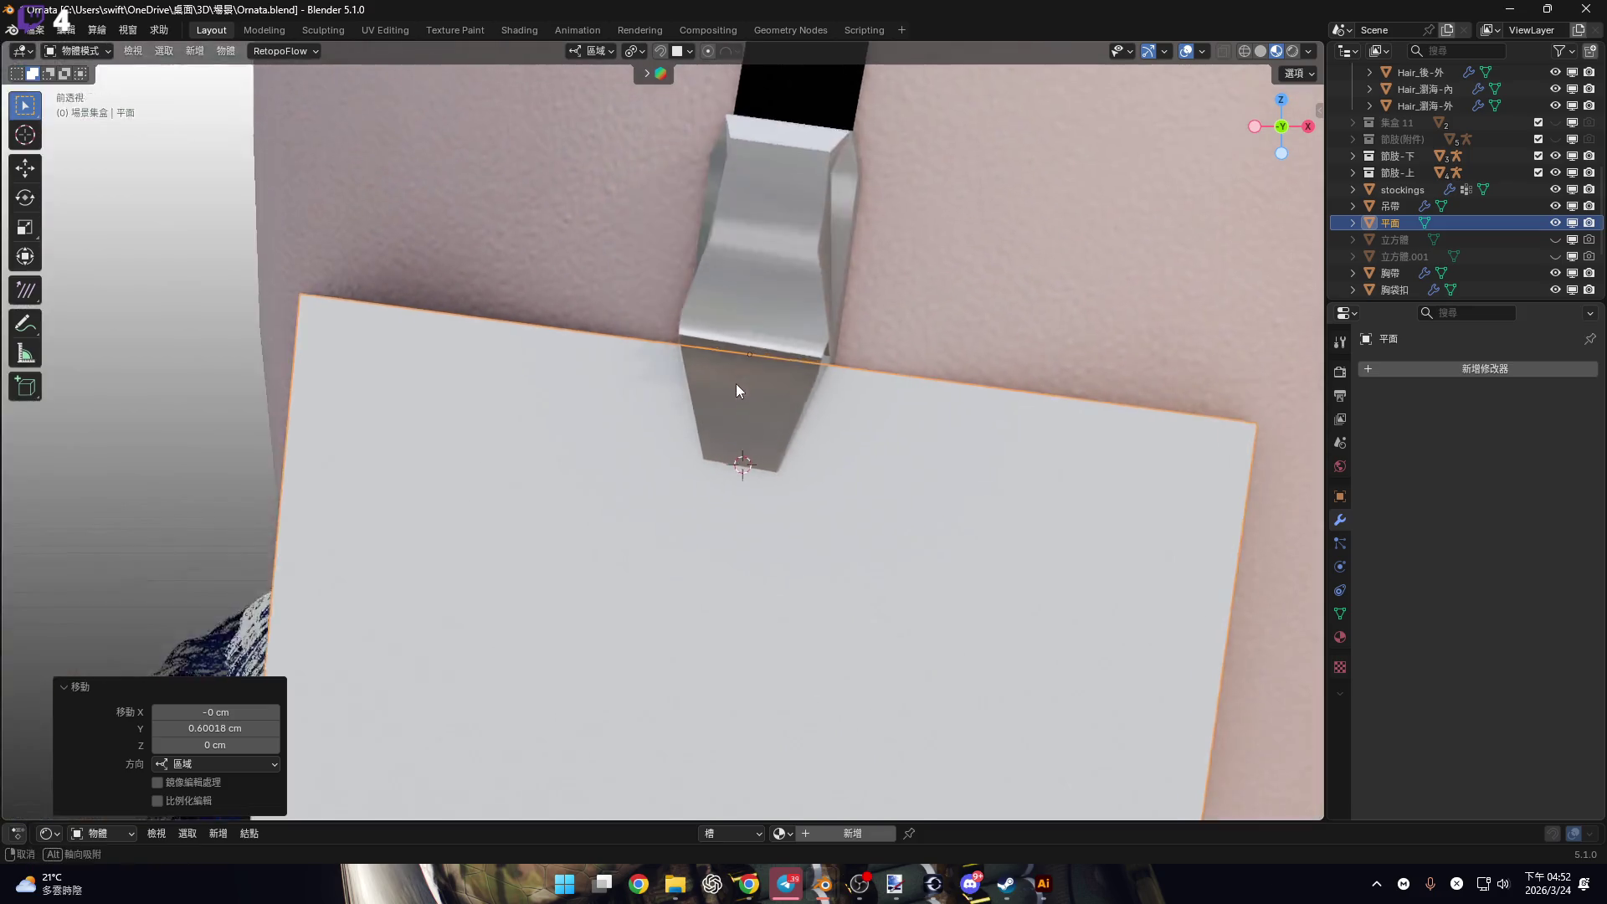
mouse_move(736, 373)
middle_down()
mouse_move(862, 413)
mouse_move(901, 405)
mouse_move(758, 383)
mouse_move(685, 344)
mouse_move(771, 348)
mouse_move(716, 354)
mouse_move(749, 414)
middle_up()
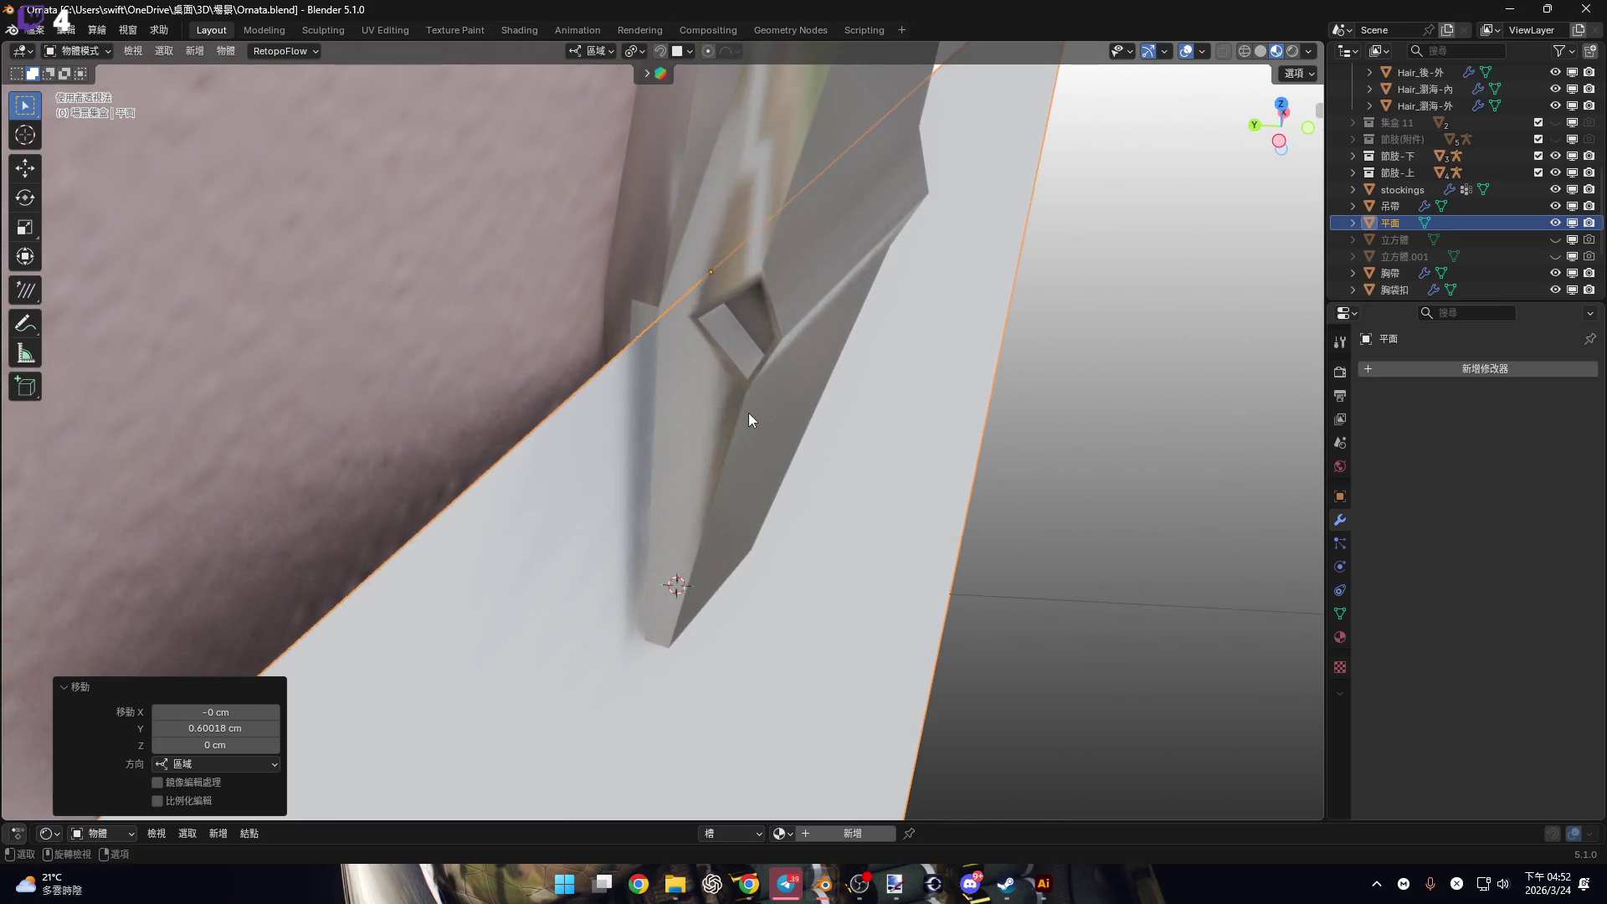
key(g)
key(z)
key(z)
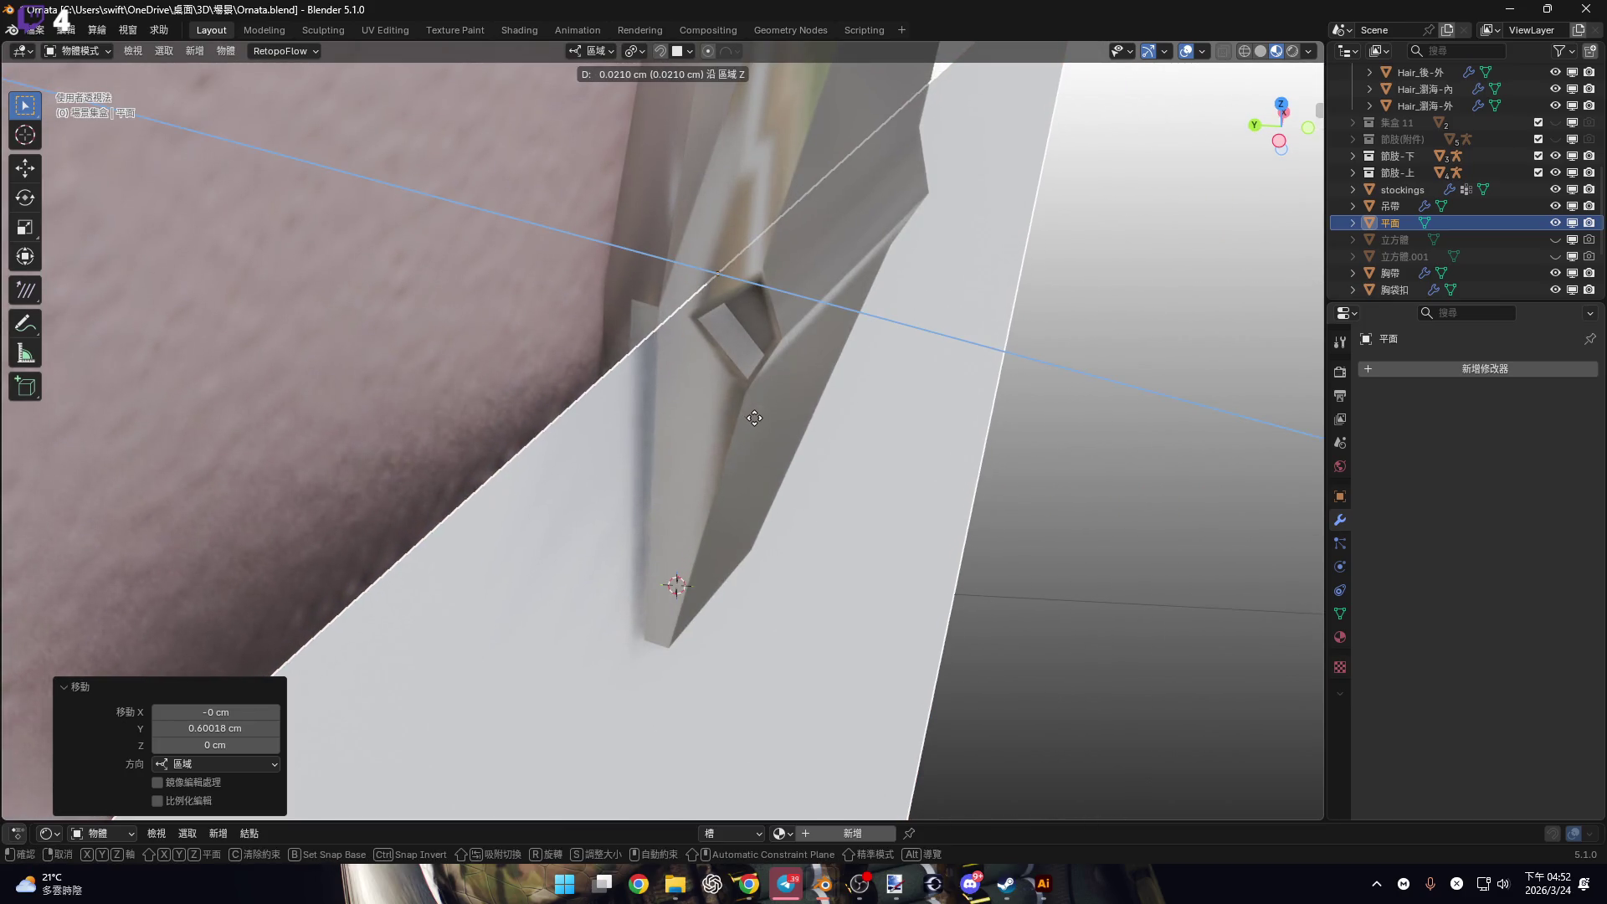
click(749, 414)
mouse_move(751, 415)
middle_down()
mouse_move(665, 434)
mouse_move(698, 474)
mouse_move(601, 276)
mouse_move(1042, 215)
middle_up()
In front view, rotate the plane 1.36° and check its alignment with the clip.
click(1283, 129)
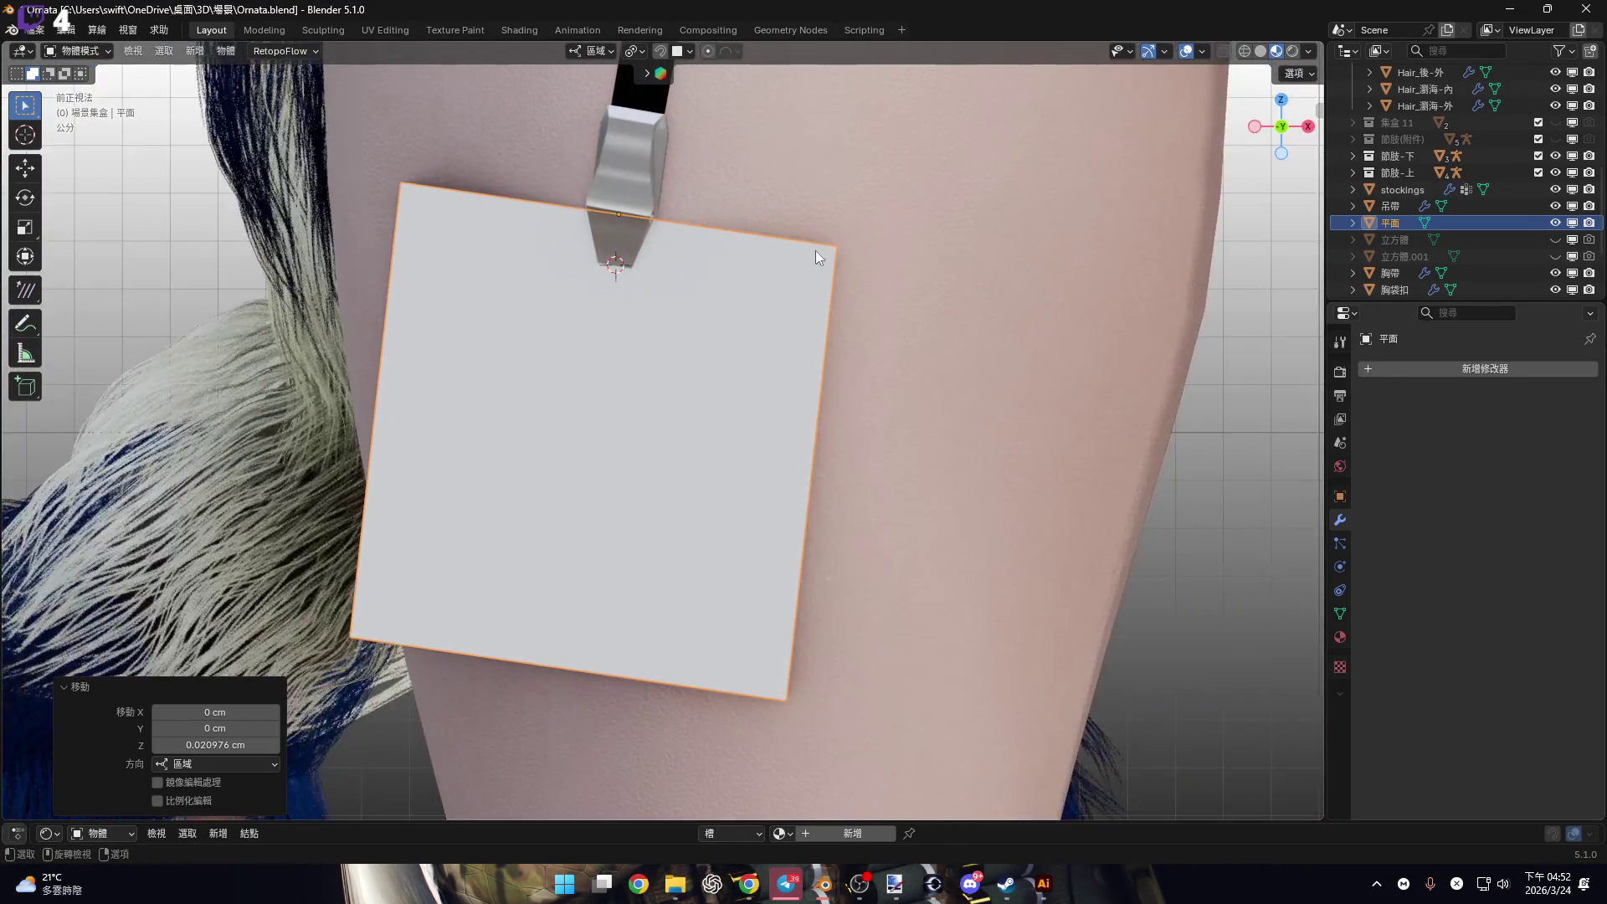
scroll(742, 317, up, 4)
key(r)
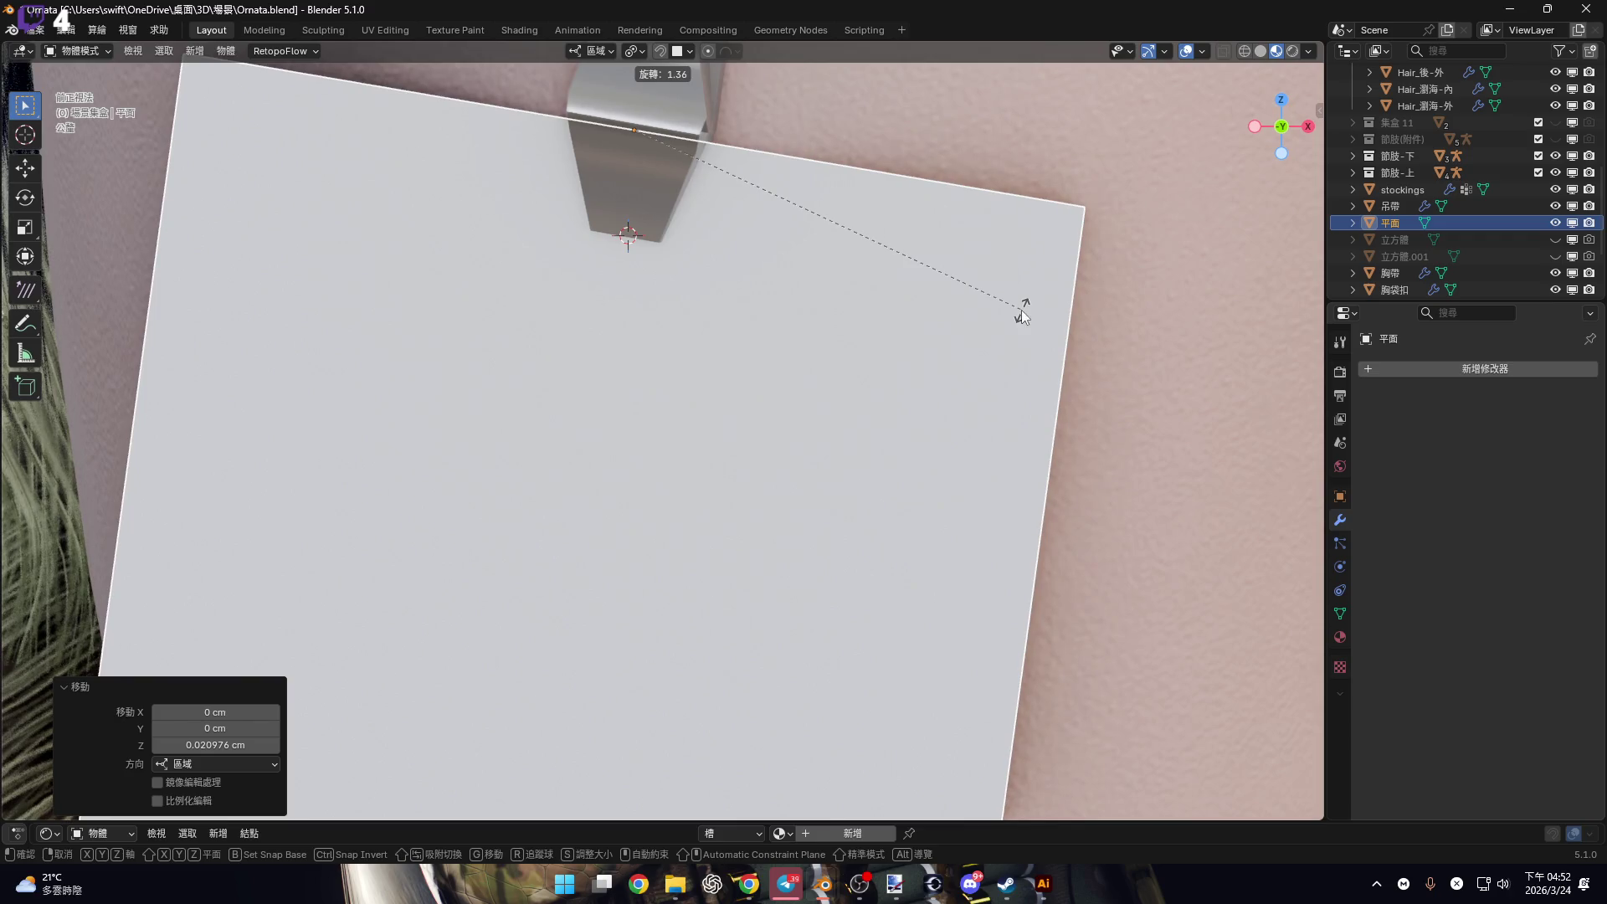
click(1023, 308)
scroll(689, 359, down, 5)
mouse_move(704, 314)
middle_down()
mouse_move(635, 295)
mouse_move(861, 295)
mouse_move(740, 279)
mouse_move(725, 321)
mouse_move(746, 284)
middle_up()
click(1288, 126)
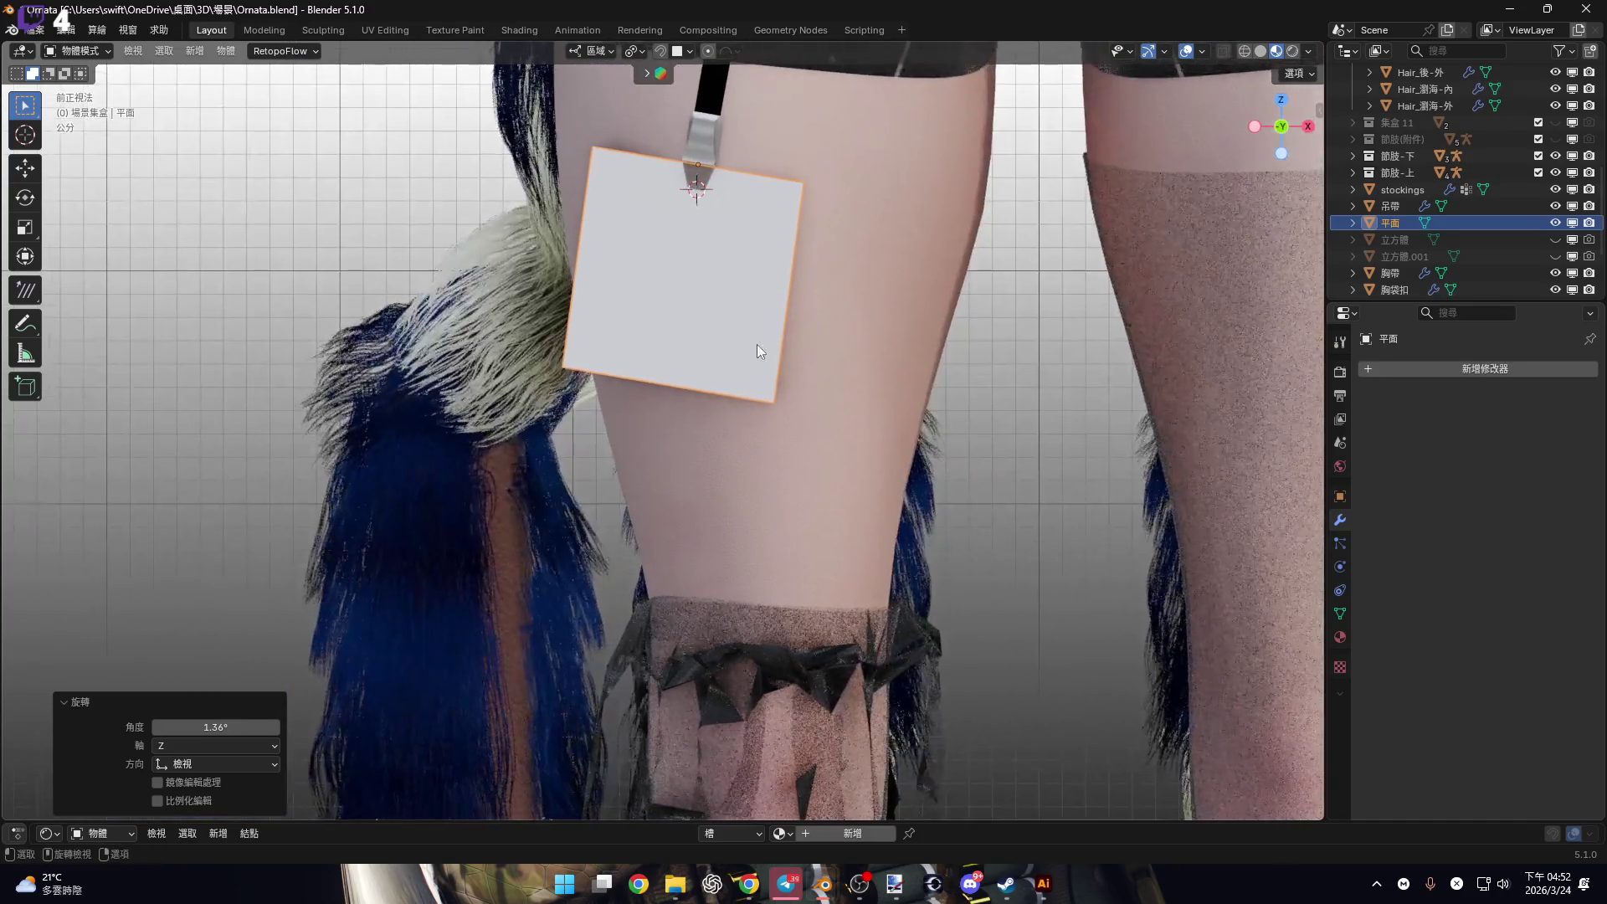
scroll(757, 344, down, 3)
scroll(745, 335, up, 4)
In Edit Mode, select all vertices and narrow the plane along X to 0.270 width.
key(Tab)
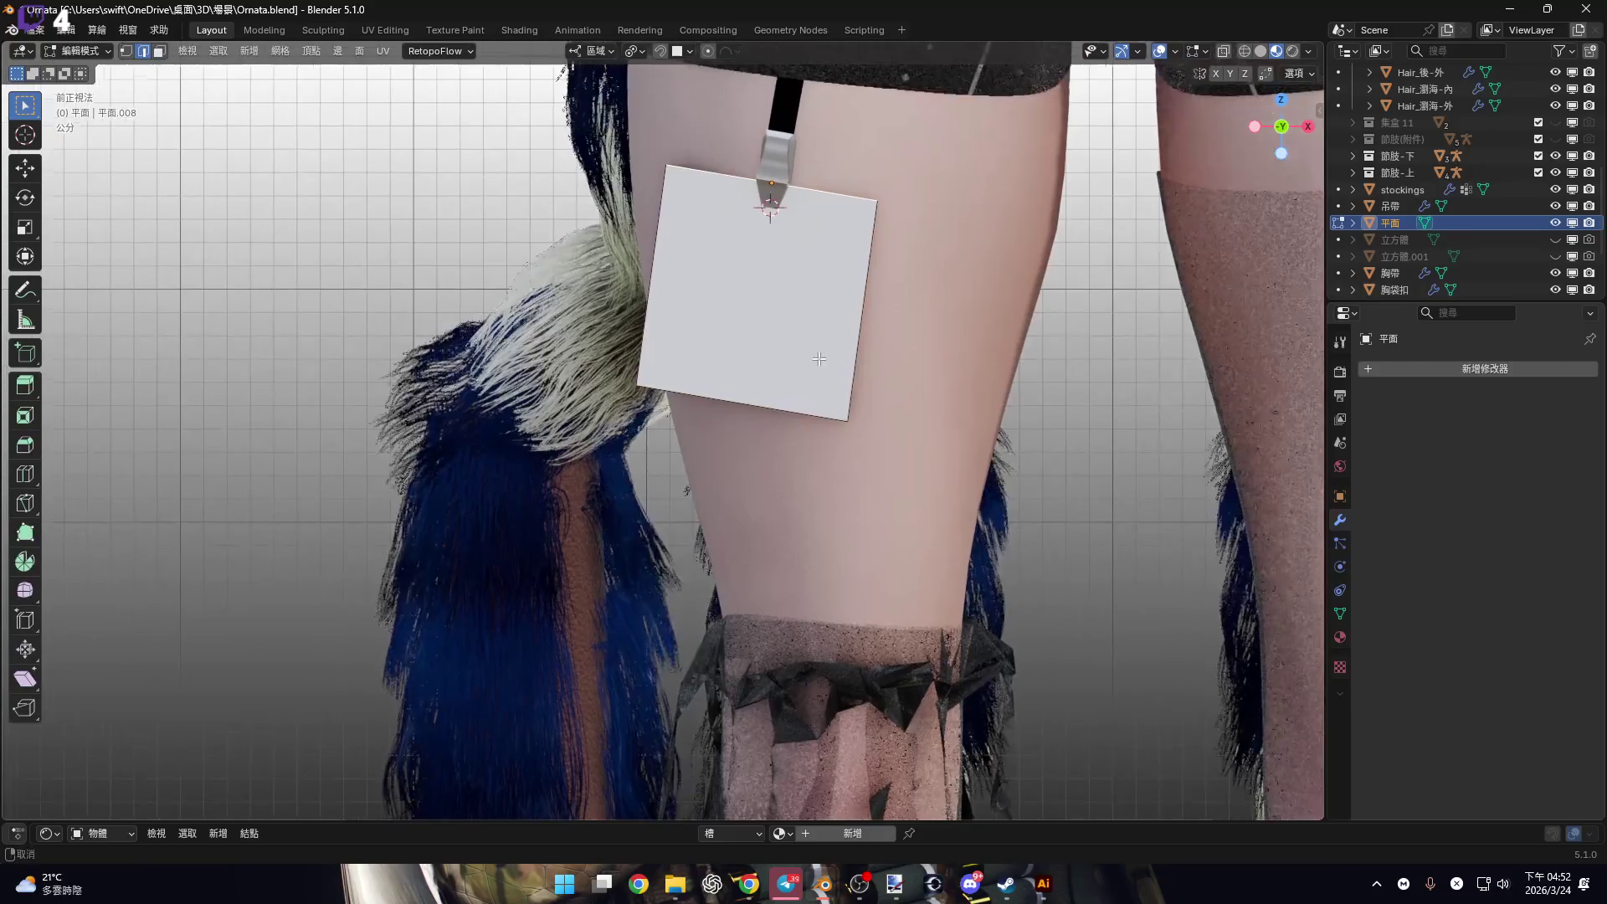
key(s)
key(x)
key(Escape)
key(a)
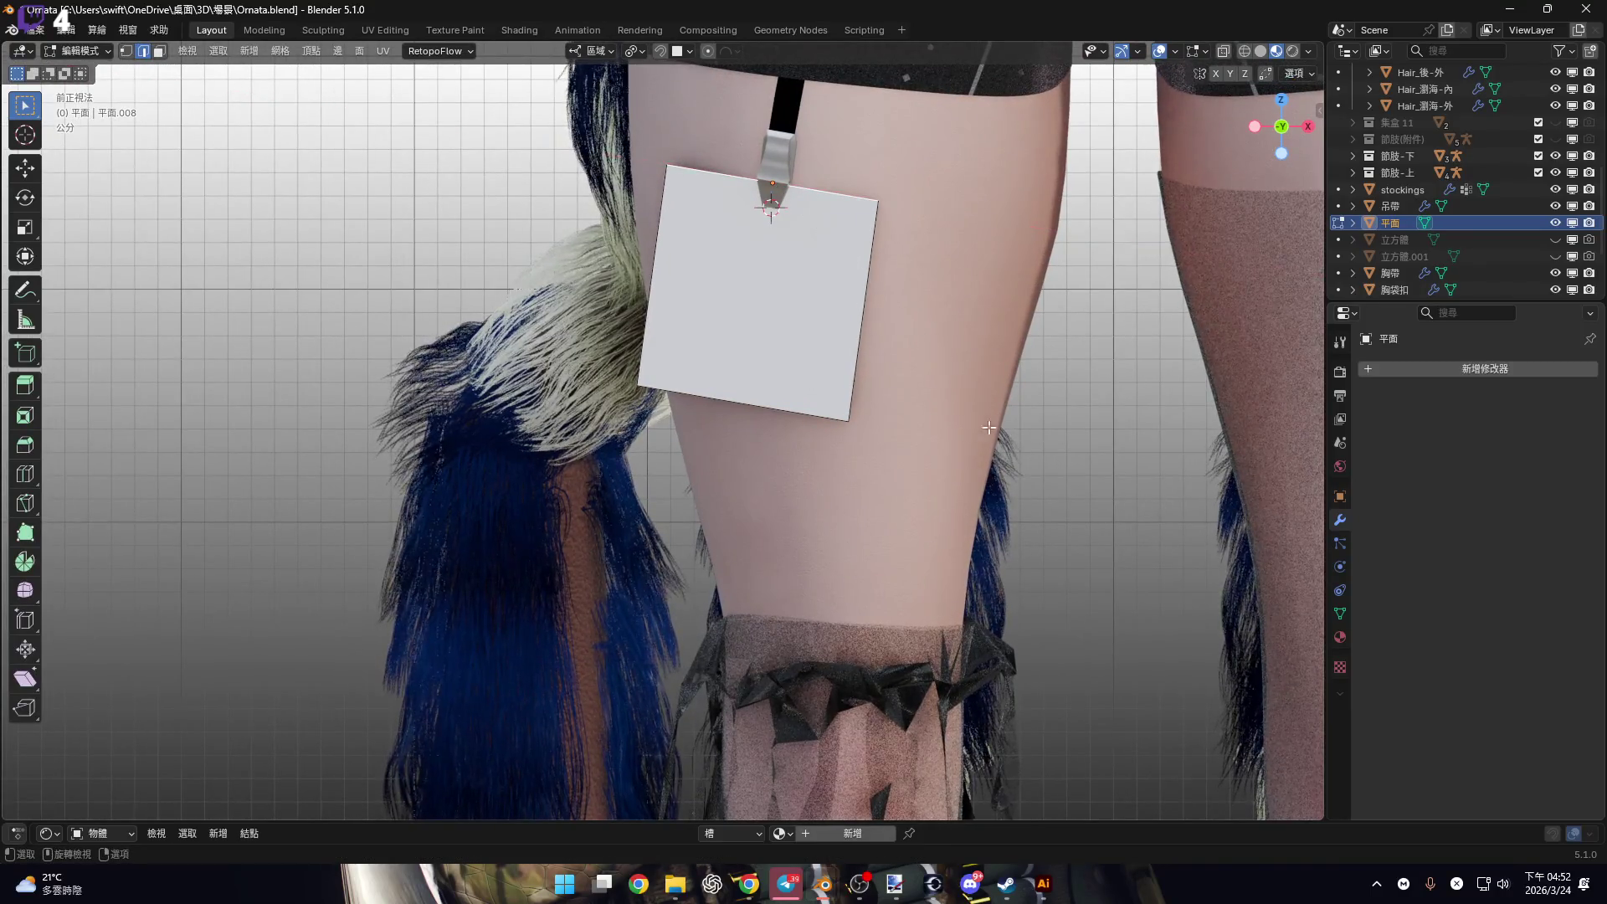
key(s)
key(x)
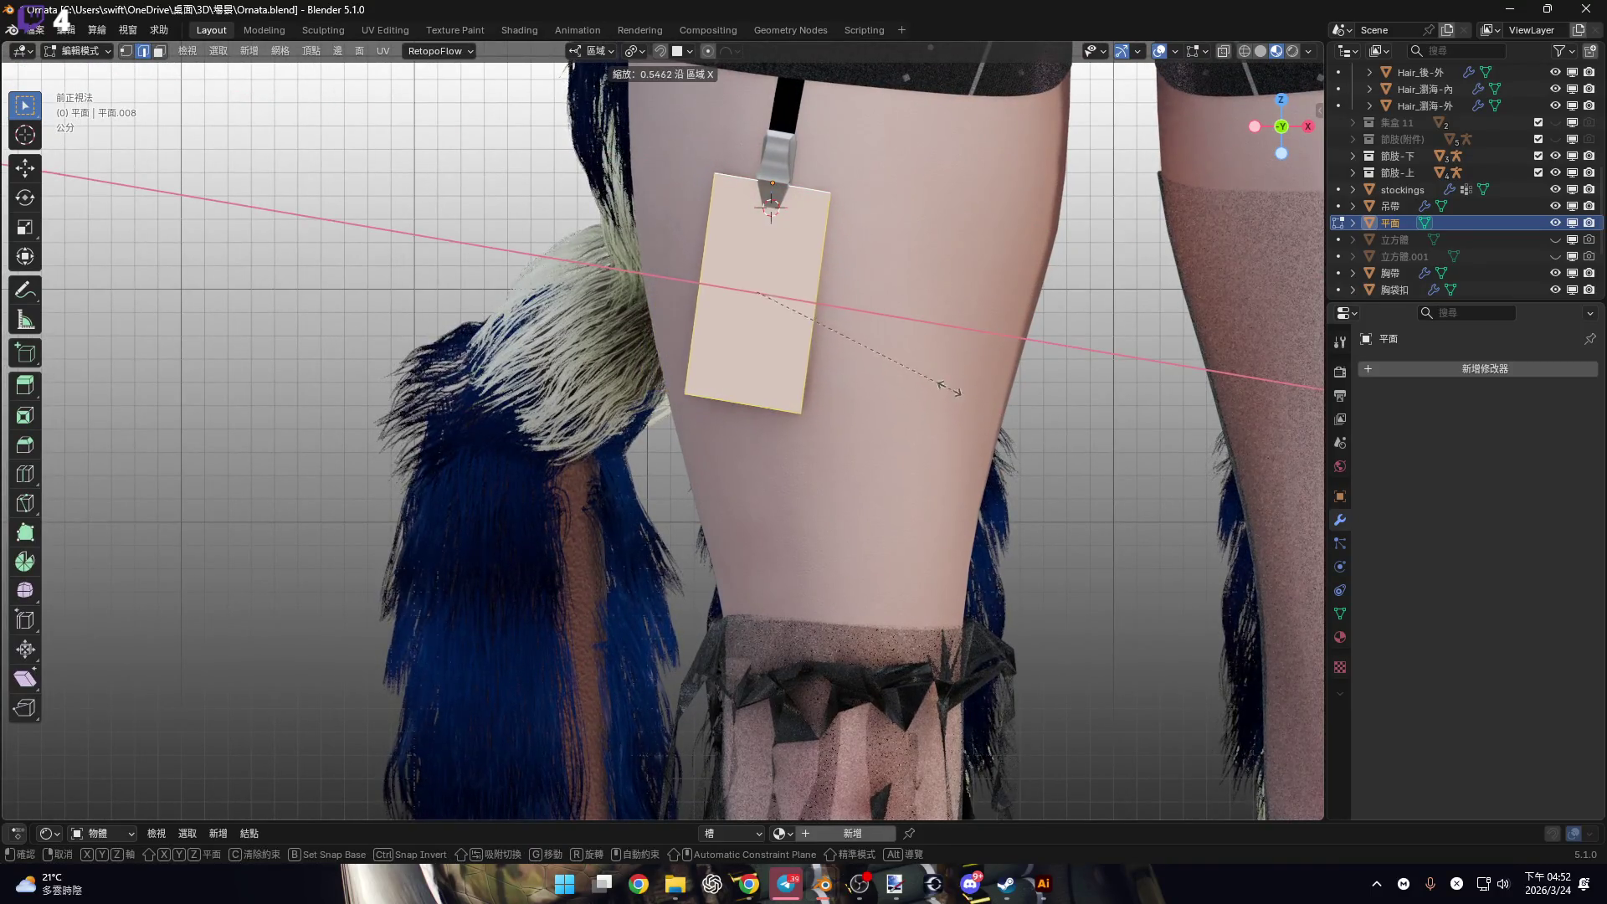
click(859, 325)
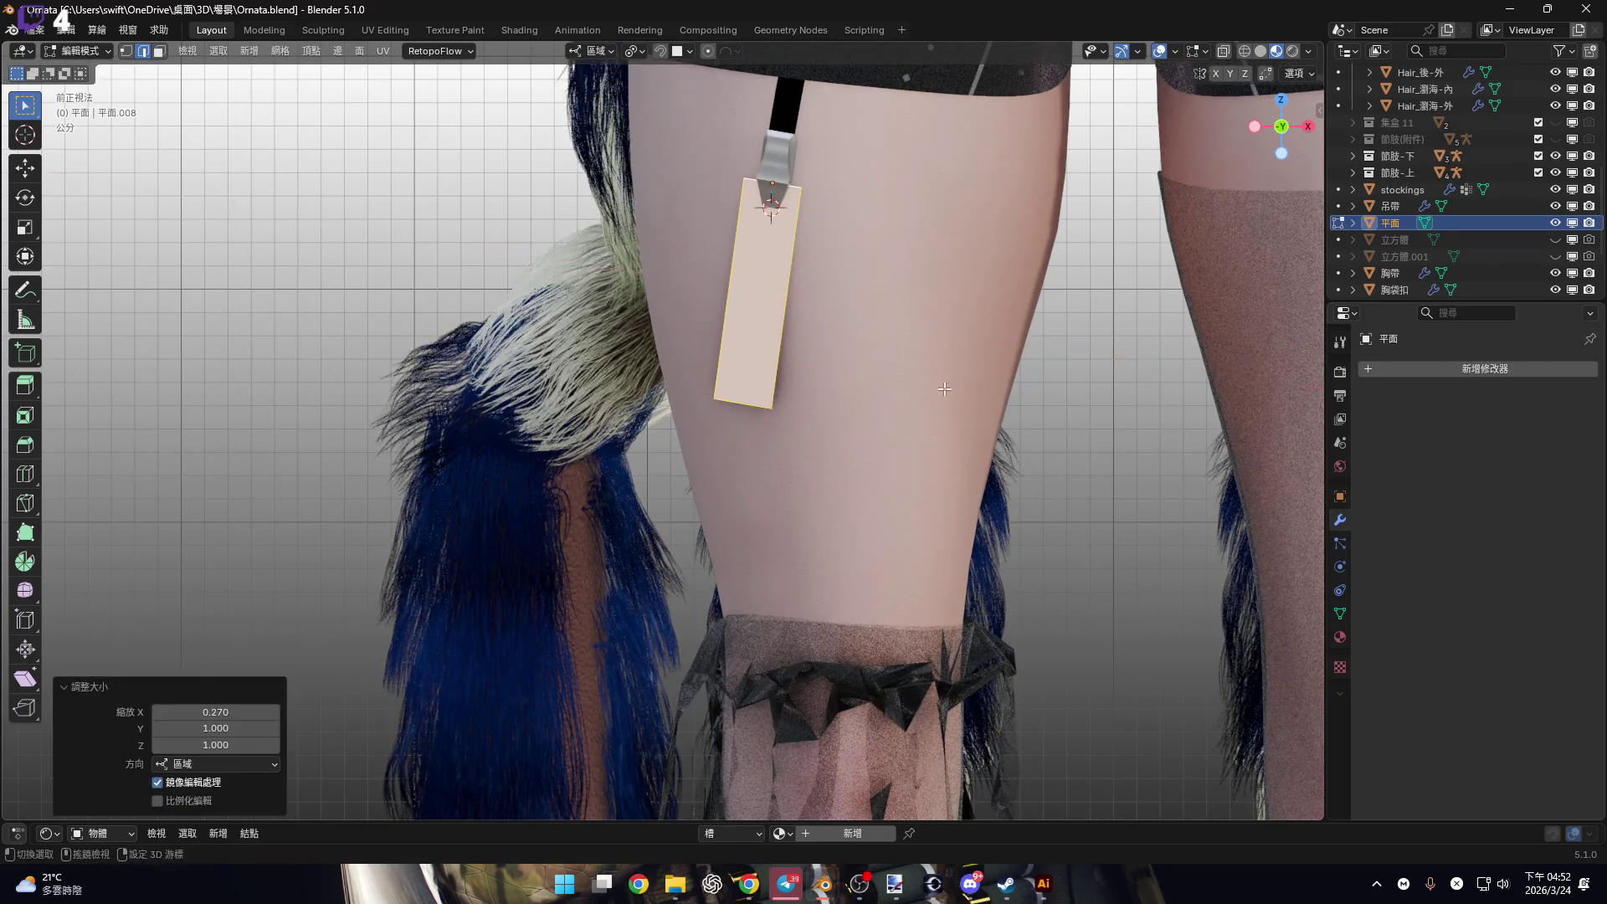
scroll(921, 352, down, 2)
key(s)
key(x)
click(963, 406)
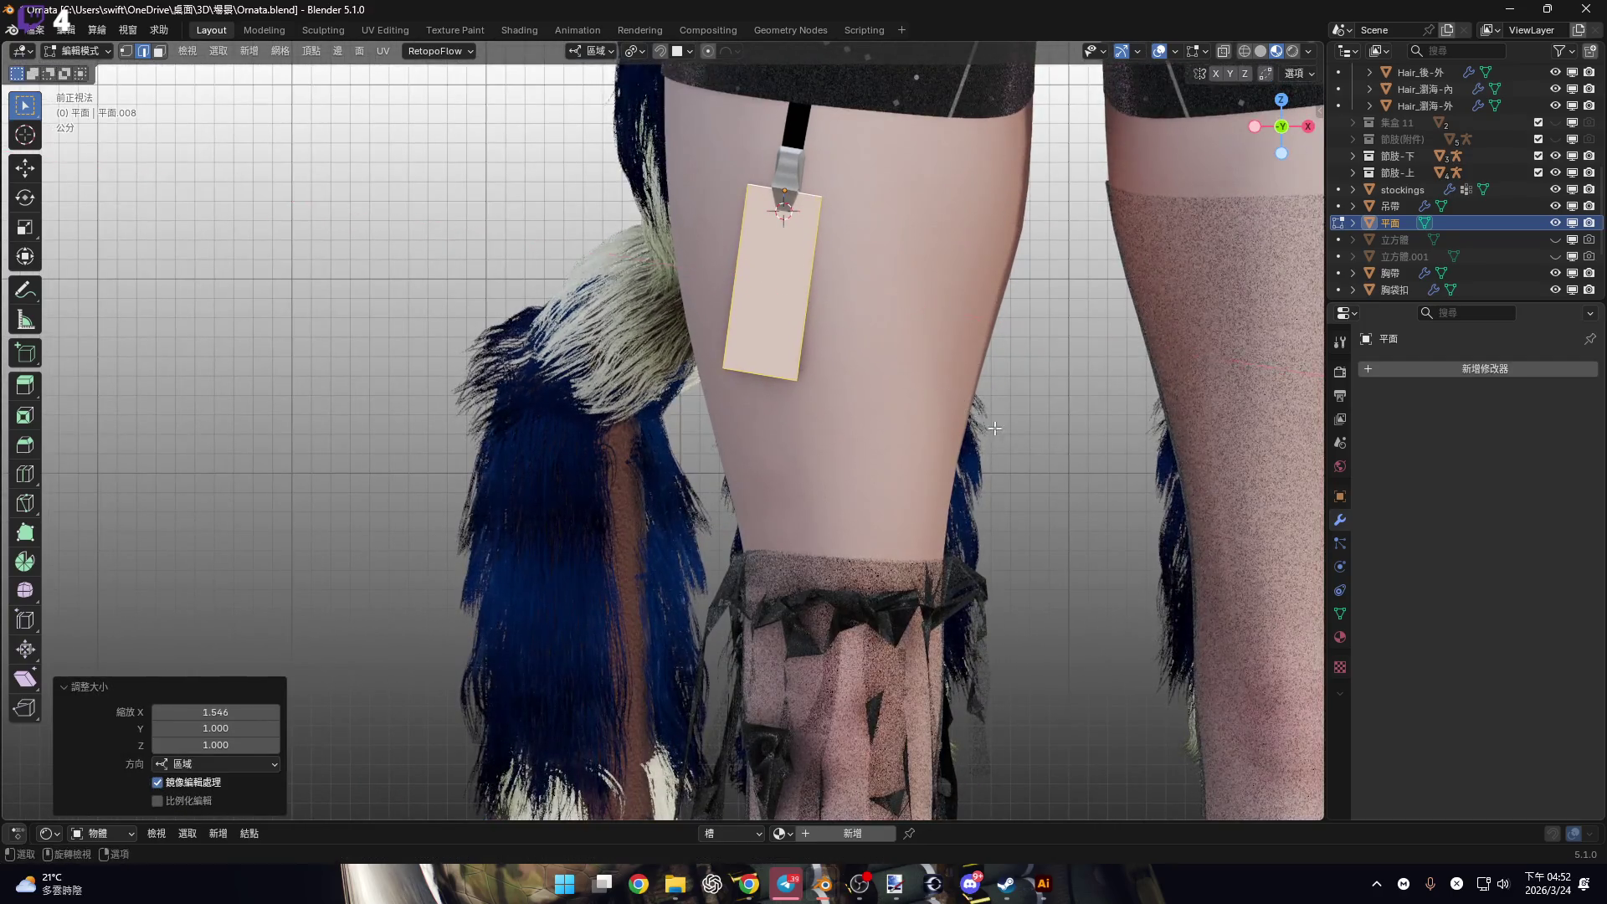
Widen the strip along X by 1.262.
scroll(829, 410, up, 4)
click(830, 412)
scroll(829, 412, down, 3)
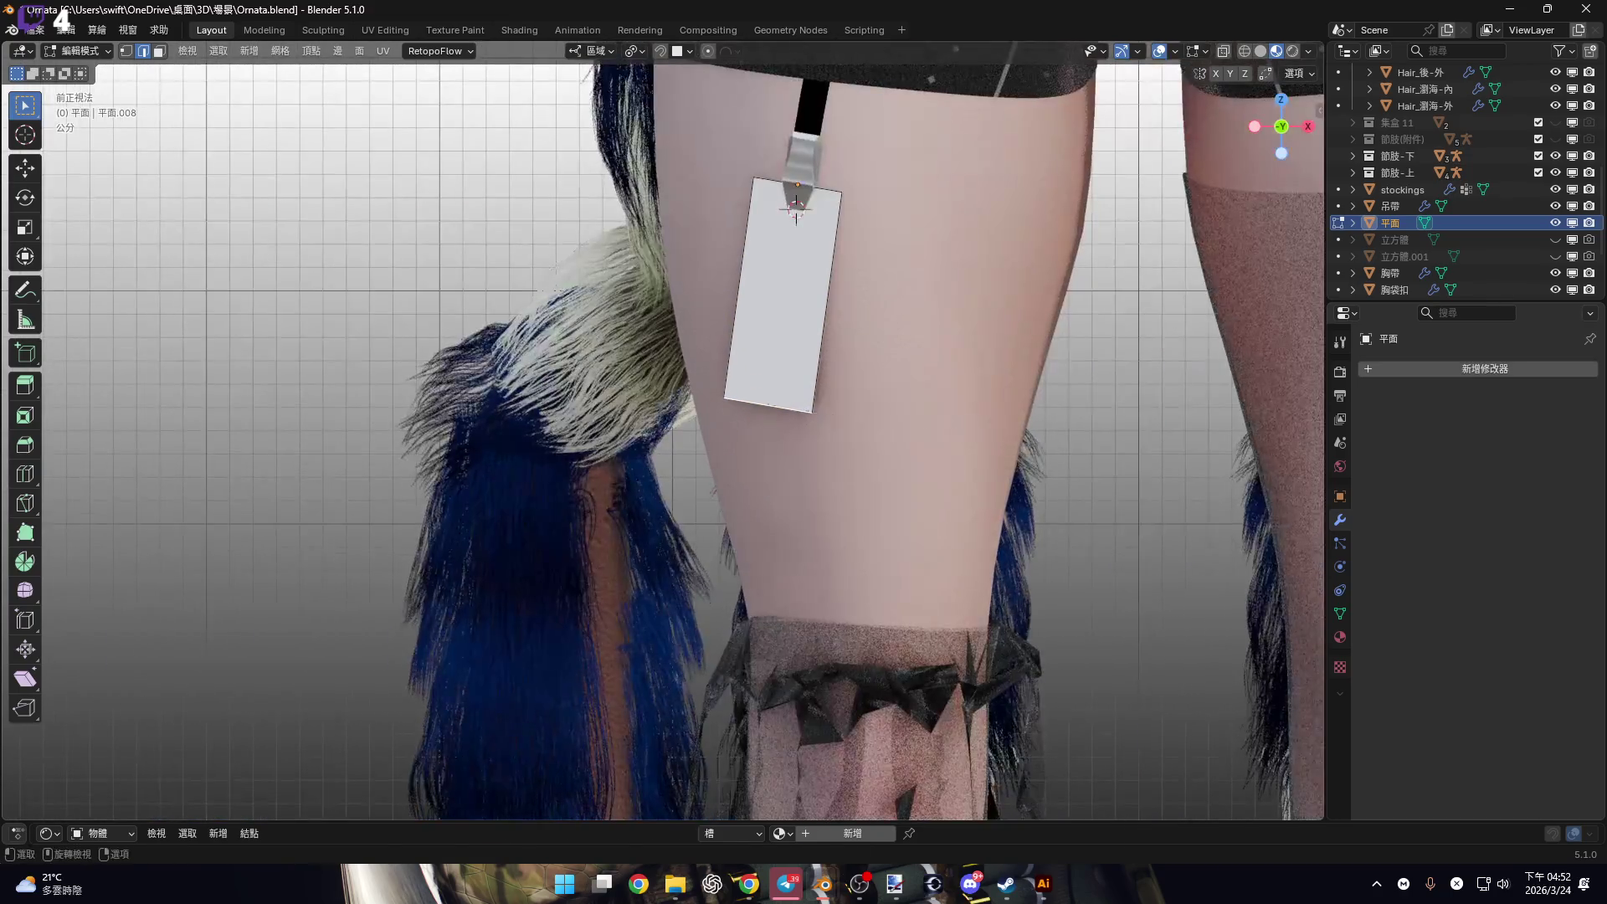
key(s)
key(x)
click(1062, 482)
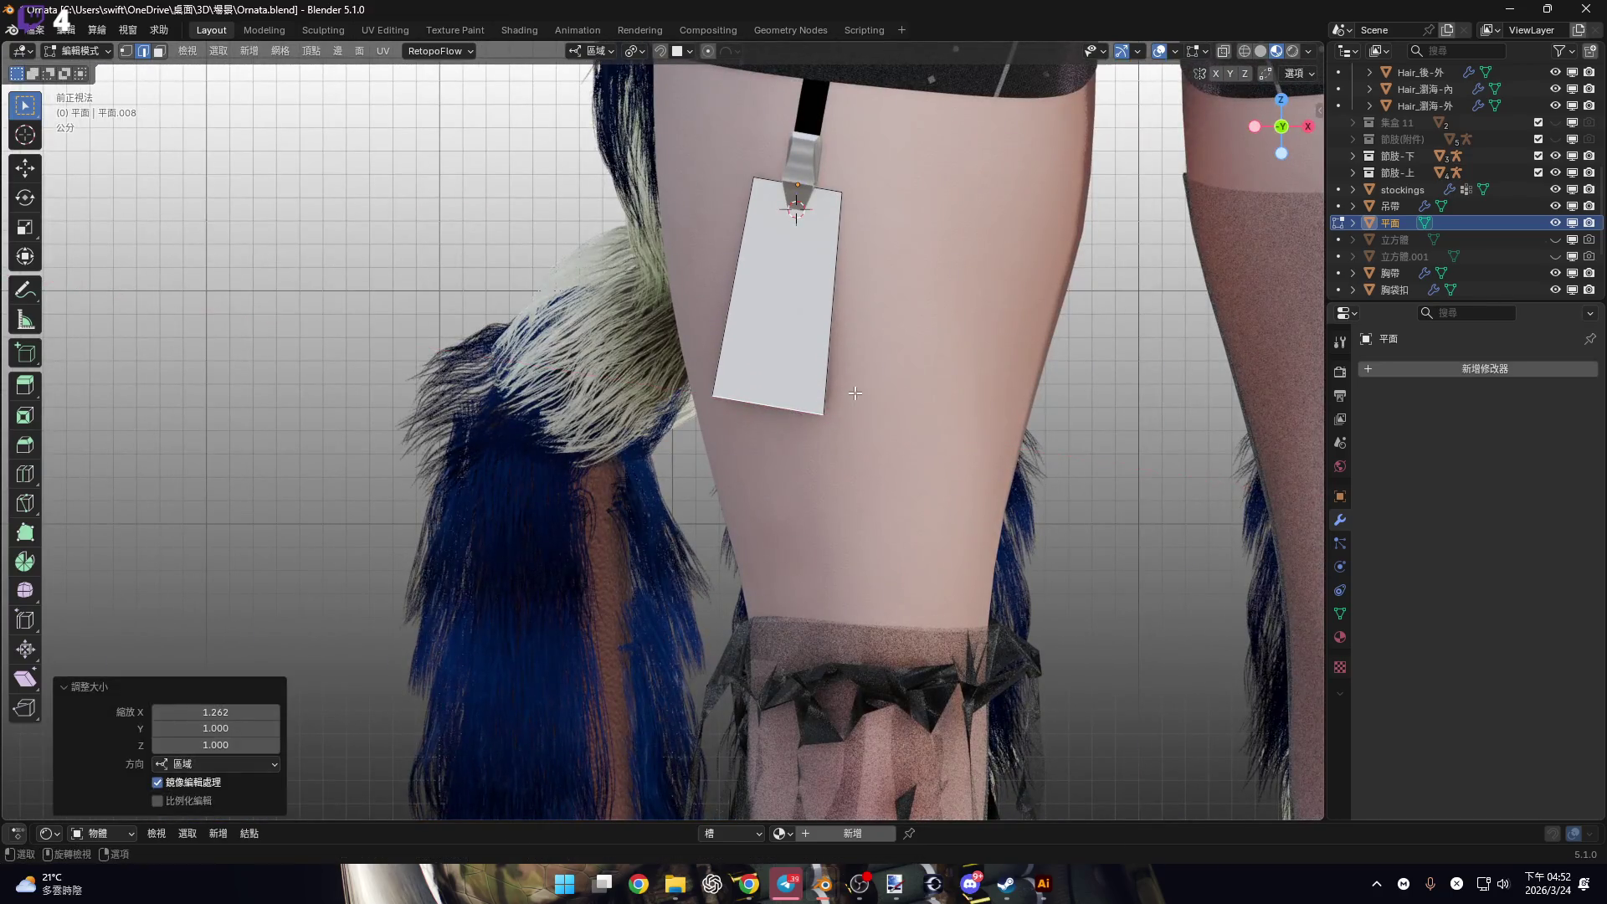
shift+scroll(921, 419, down, 4)
Stretch the strip down along local Y, then scale it 1.144 along X.
key(g)
key(z)
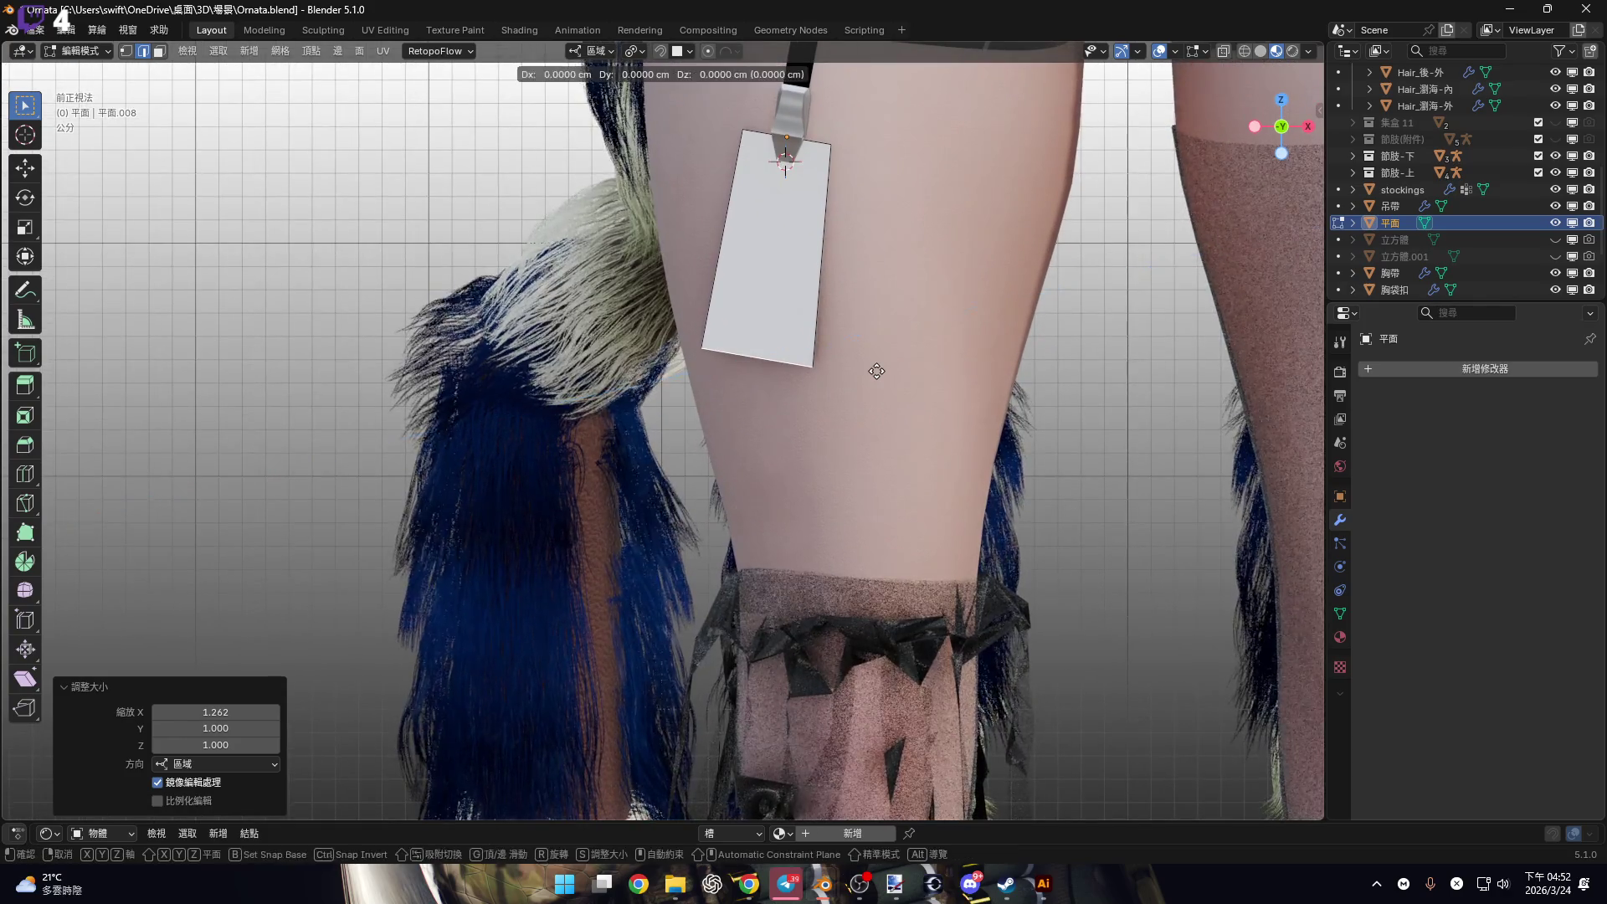
key(y)
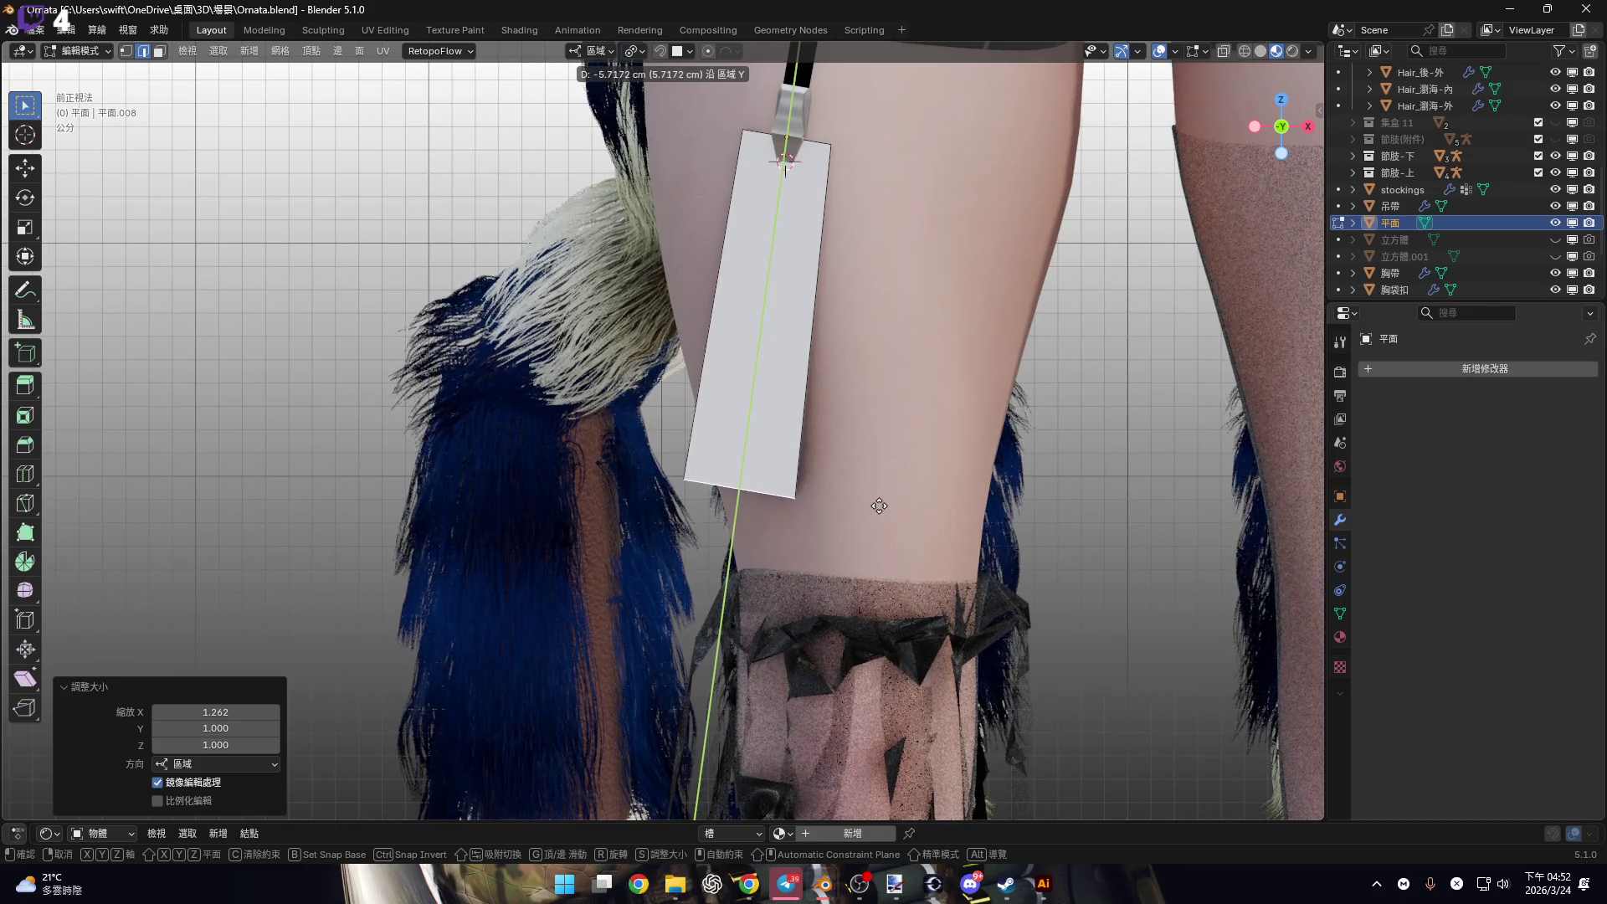
right_click(879, 506)
key(s)
key(x)
click(910, 491)
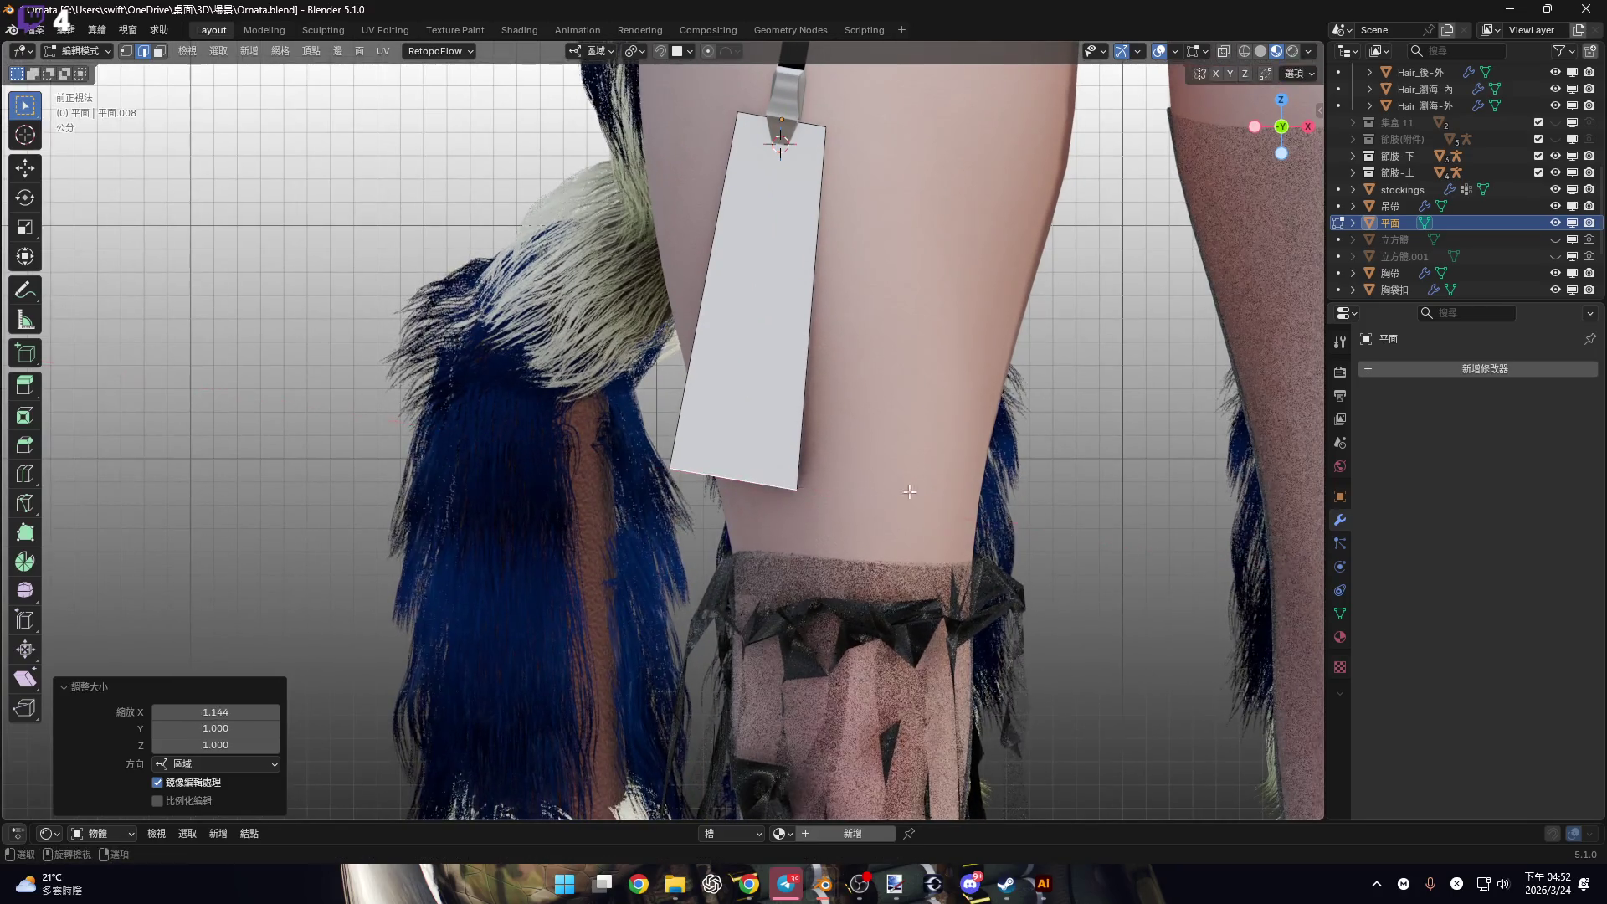
shift+middle_drag(801, 360, 826, 412)
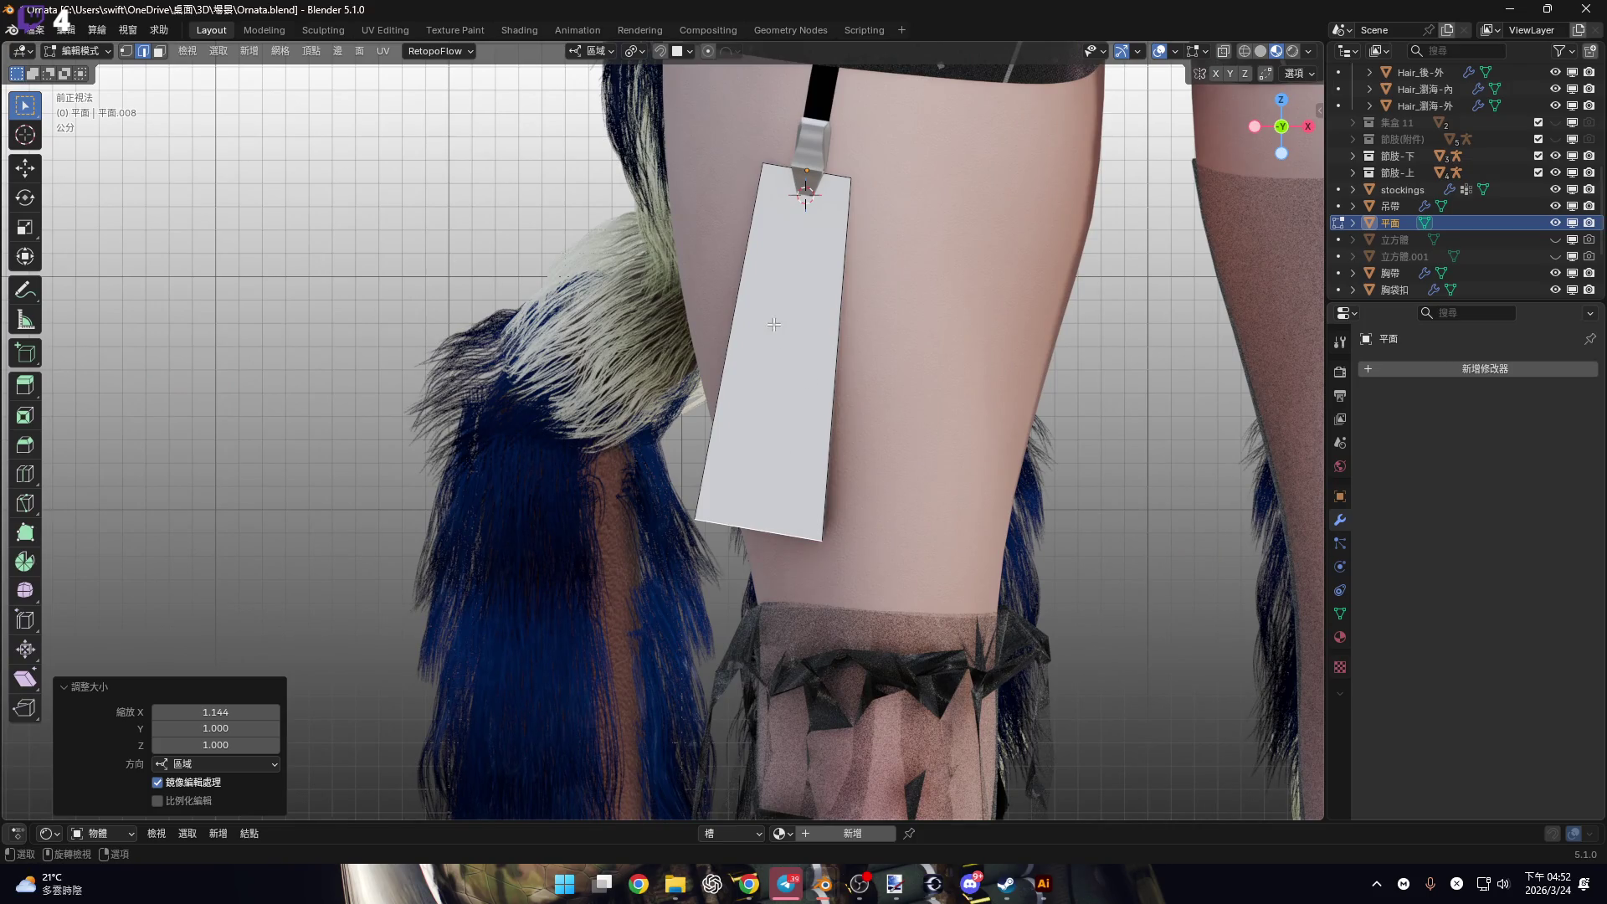
In Object Mode, select the stockings and show their Object Data vertex groups.
scroll(797, 299, up, 2)
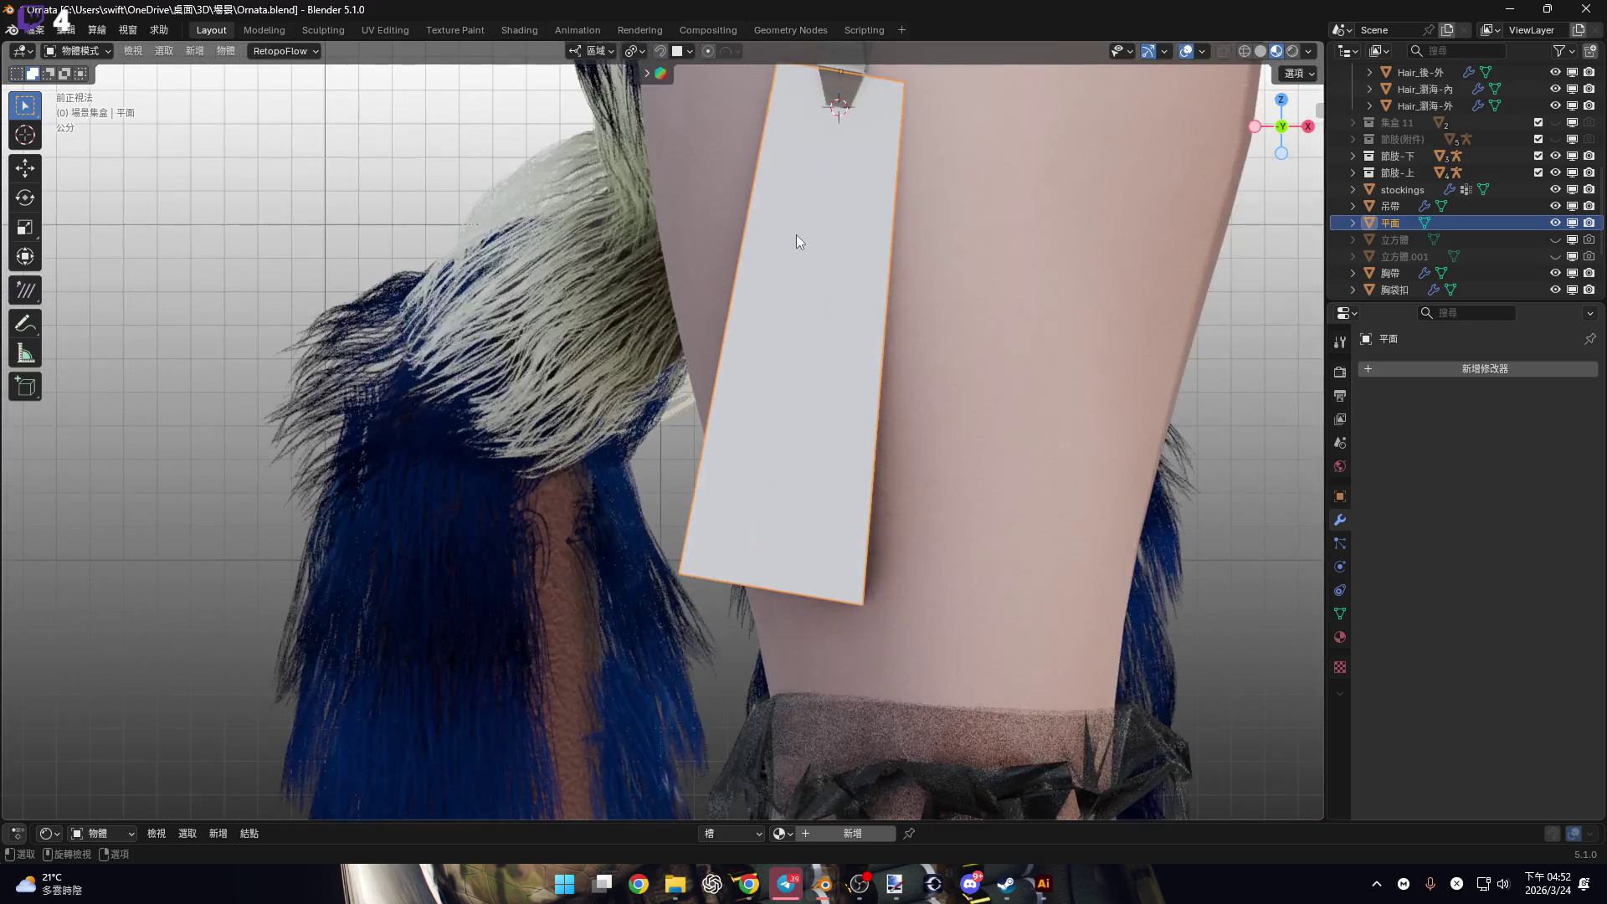
mouse_move(793, 237)
shift+middle_down()
mouse_move(725, 352)
mouse_move(726, 330)
shift+middle_up()
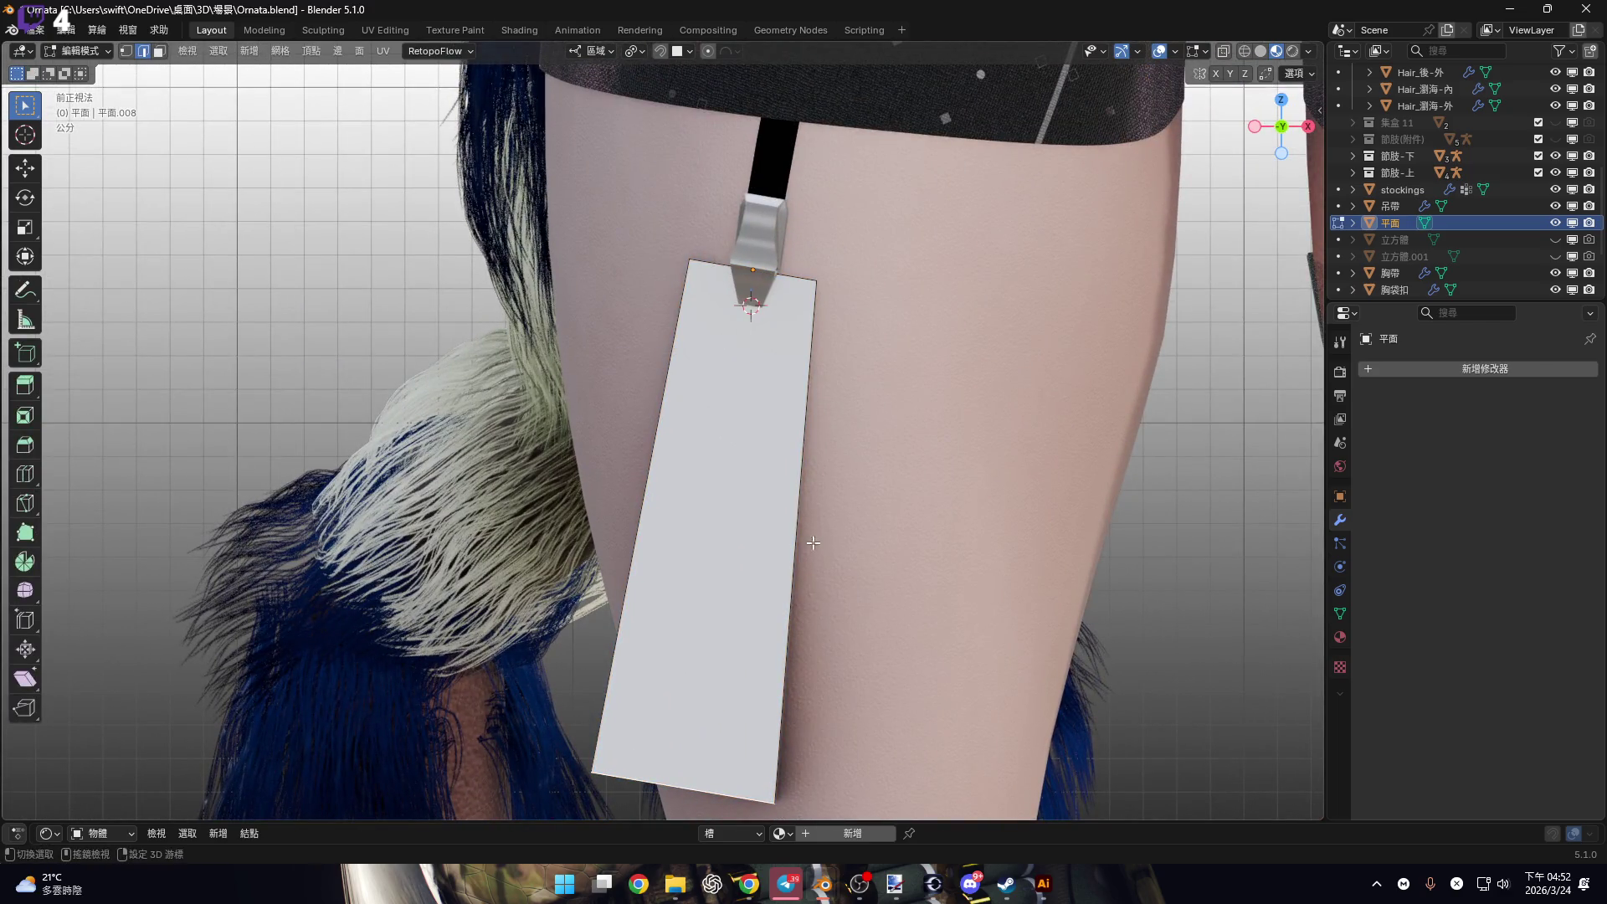
key(Tab)
scroll(813, 542, down, 5)
scroll(746, 383, up, 3)
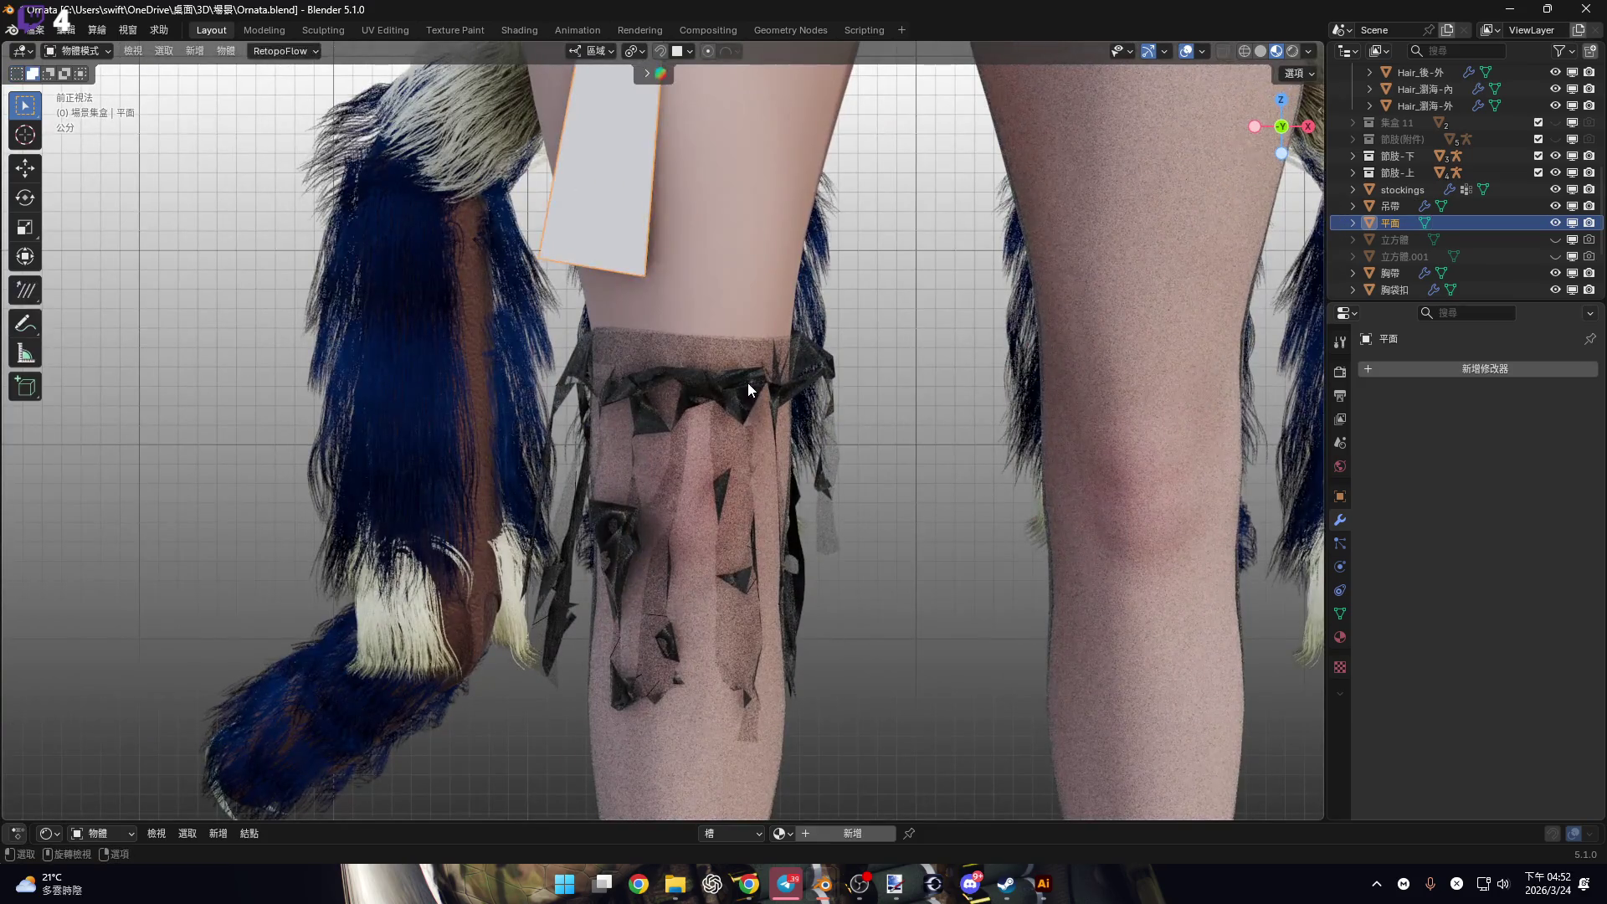
click(747, 383)
click(1341, 617)
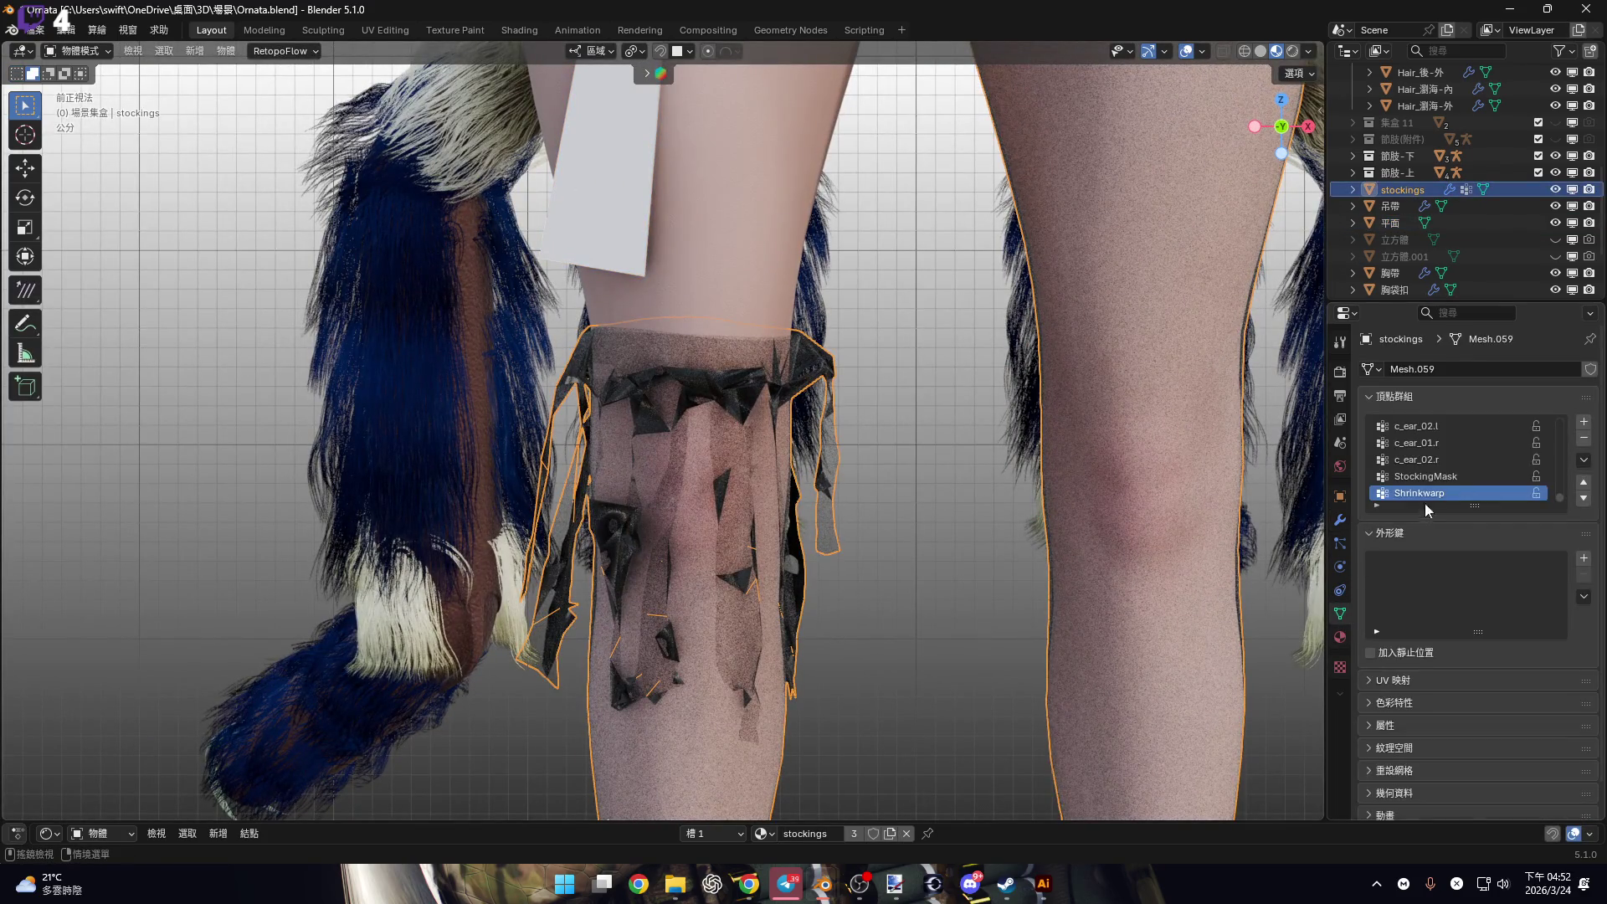
click(1584, 422)
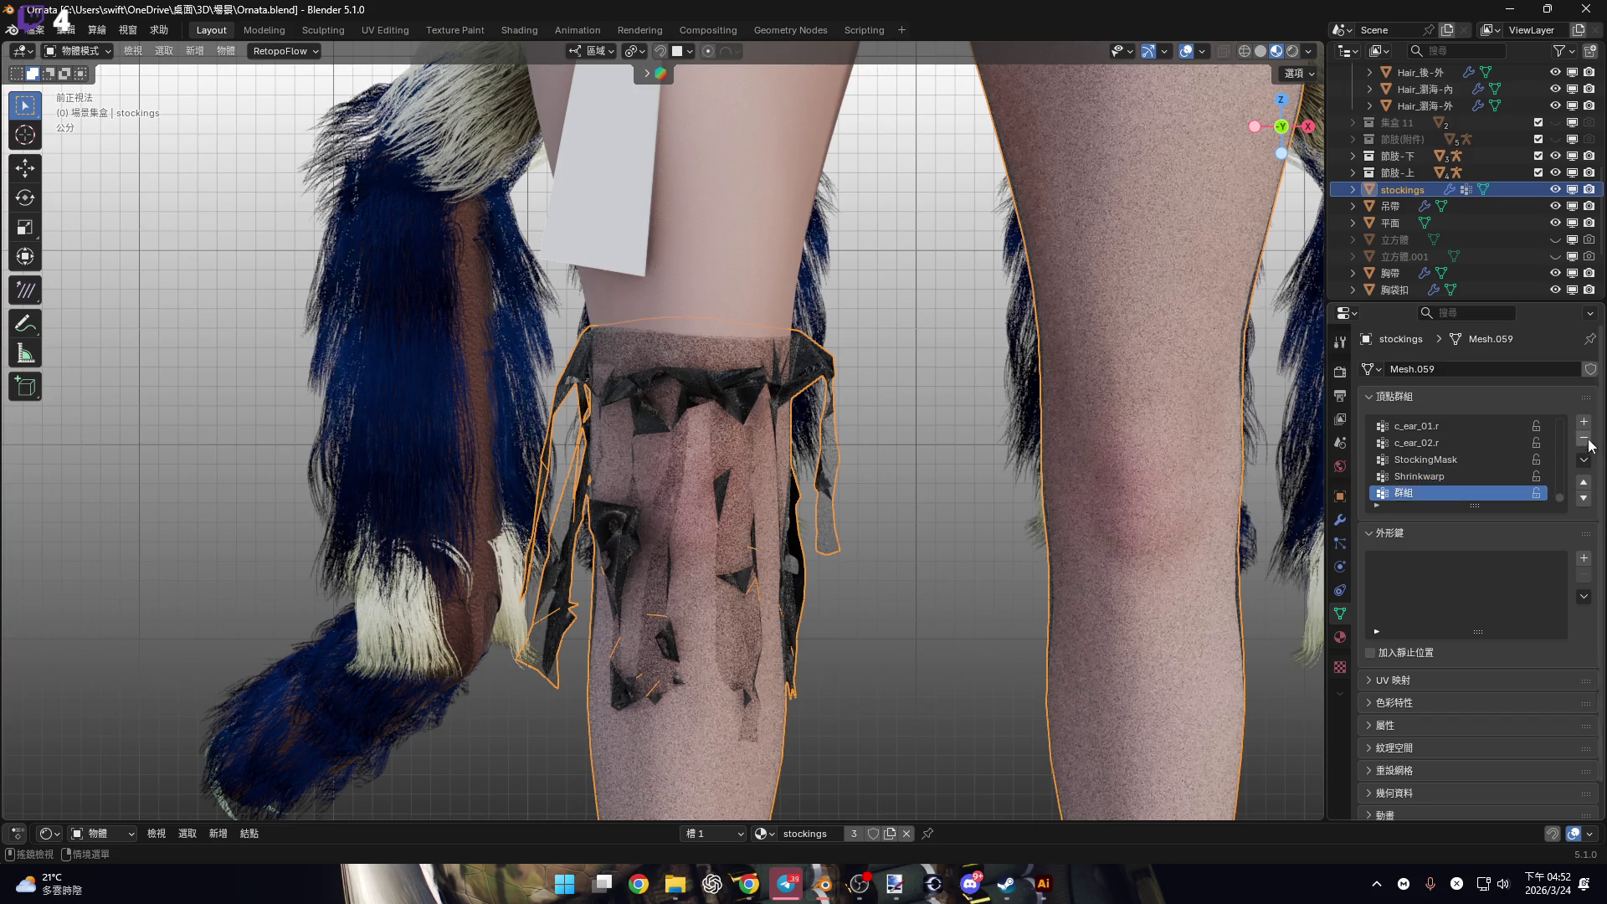
Select the plane strip, frame it, and enter Edit Mode.
click(635, 270)
key(KP_Decimal)
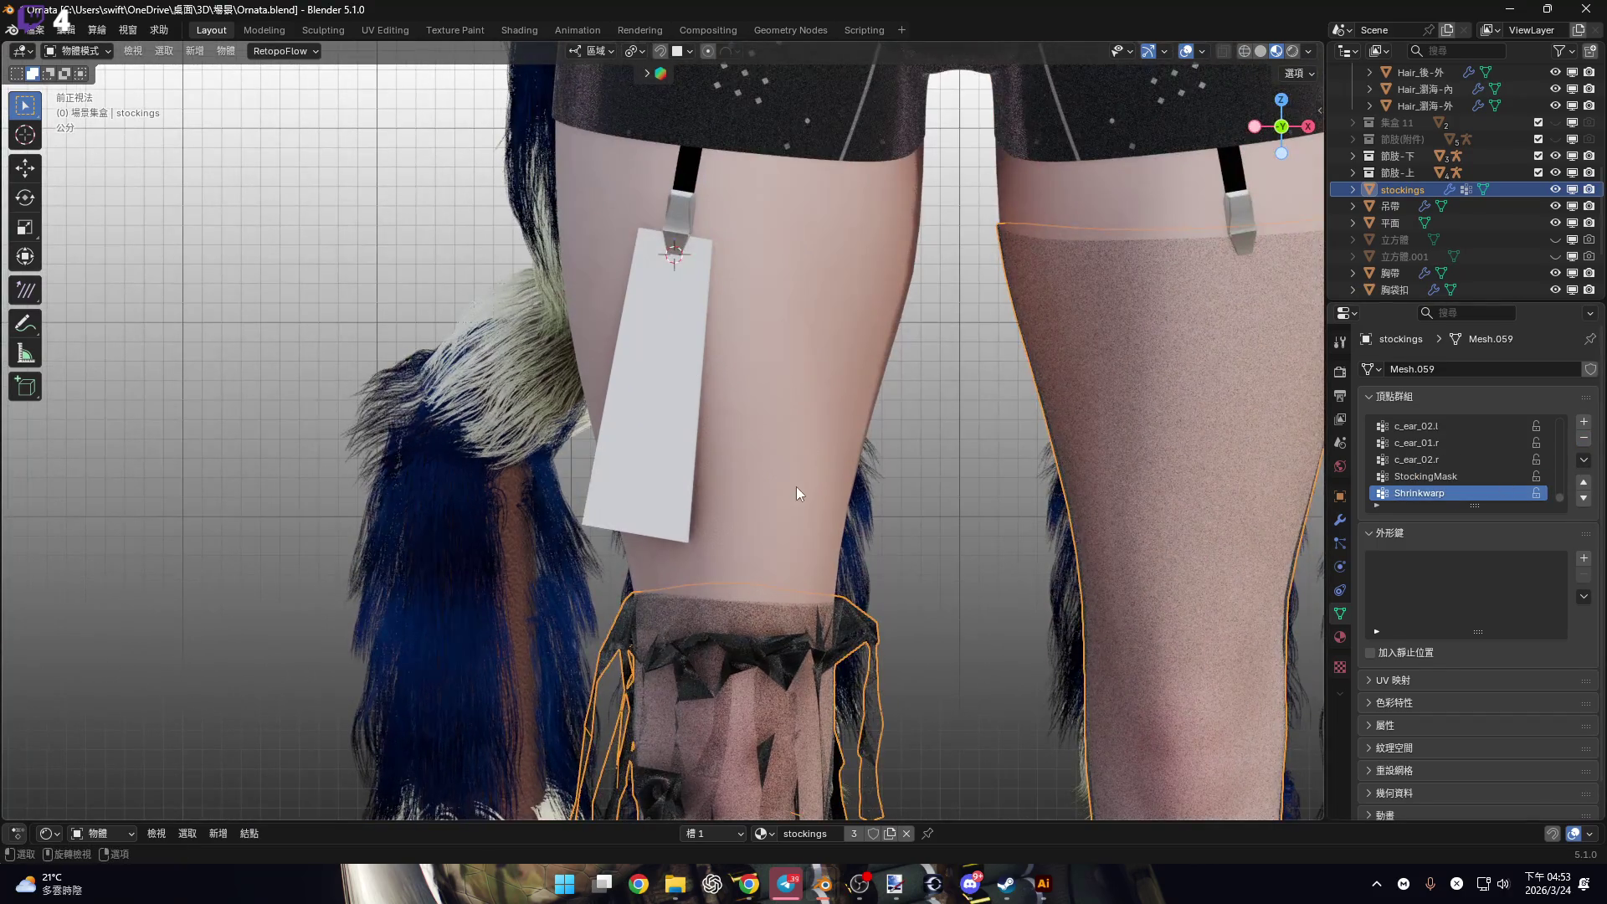
scroll(781, 481, up, 4)
key(Tab)
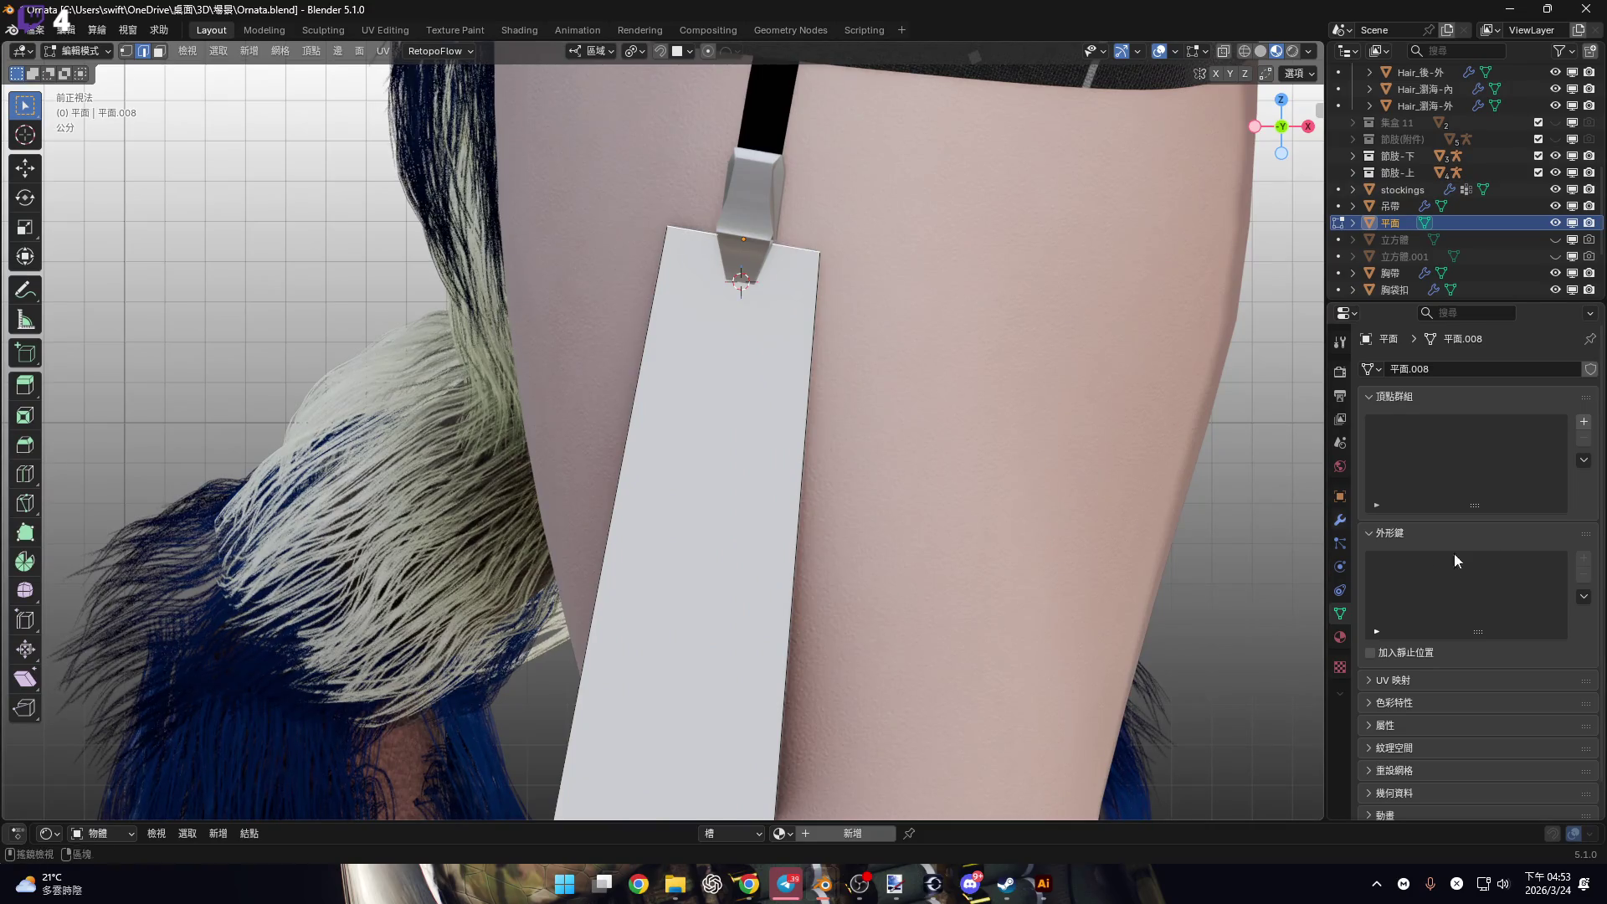
Add a new vertex group, 群組, to the strip.
click(1584, 422)
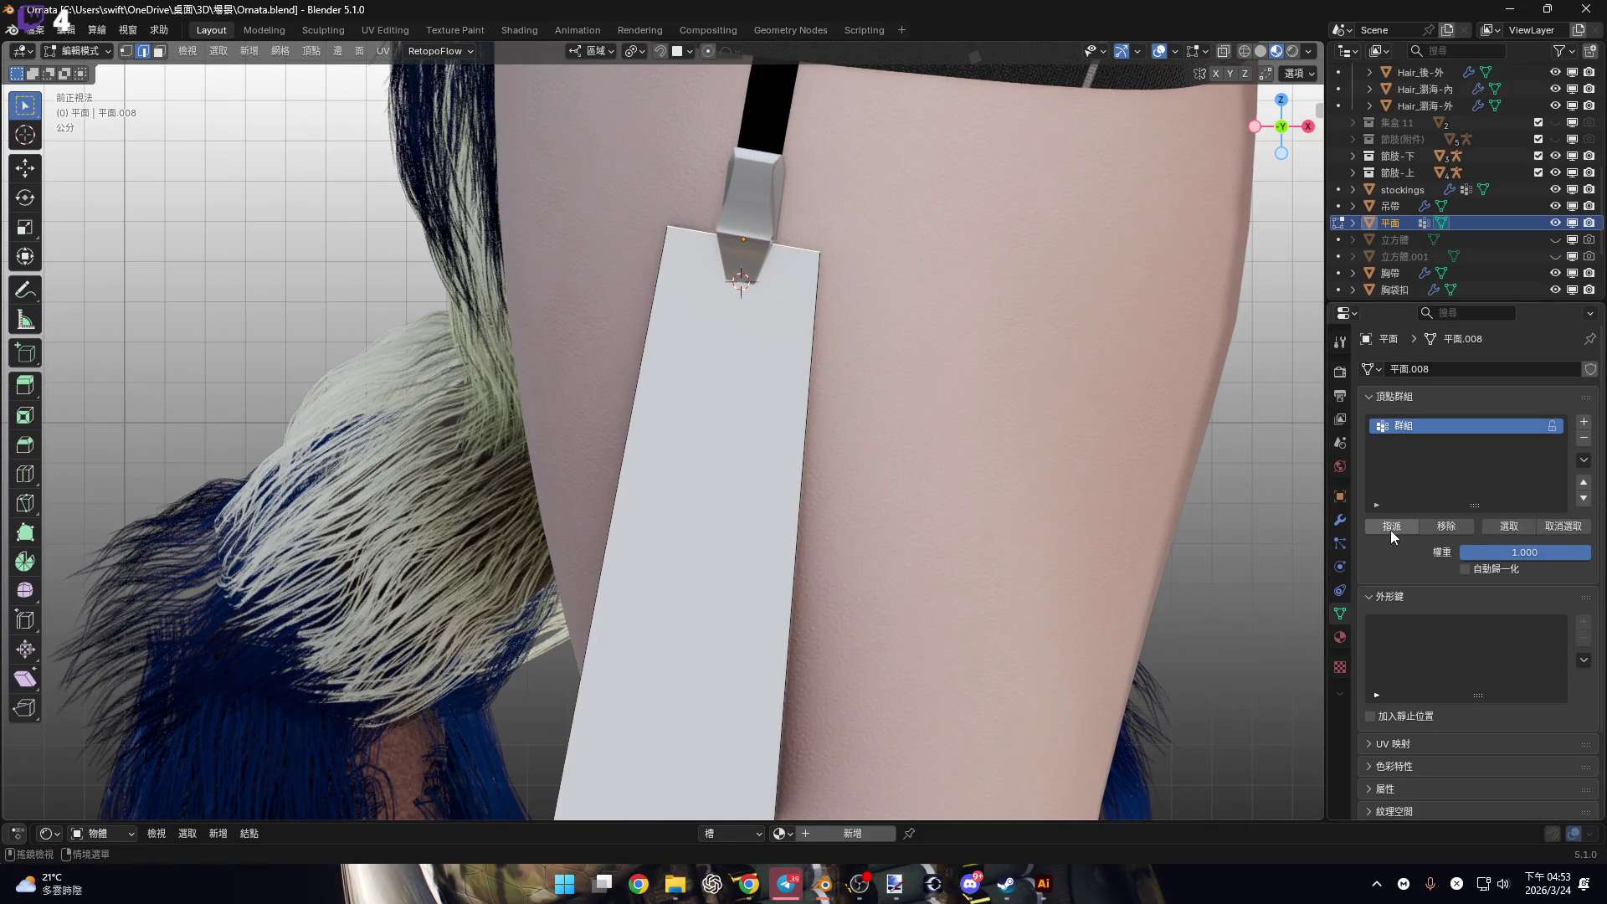
scroll(819, 444, down, 3)
scroll(686, 366, up, 1)
key(ctrl+r)
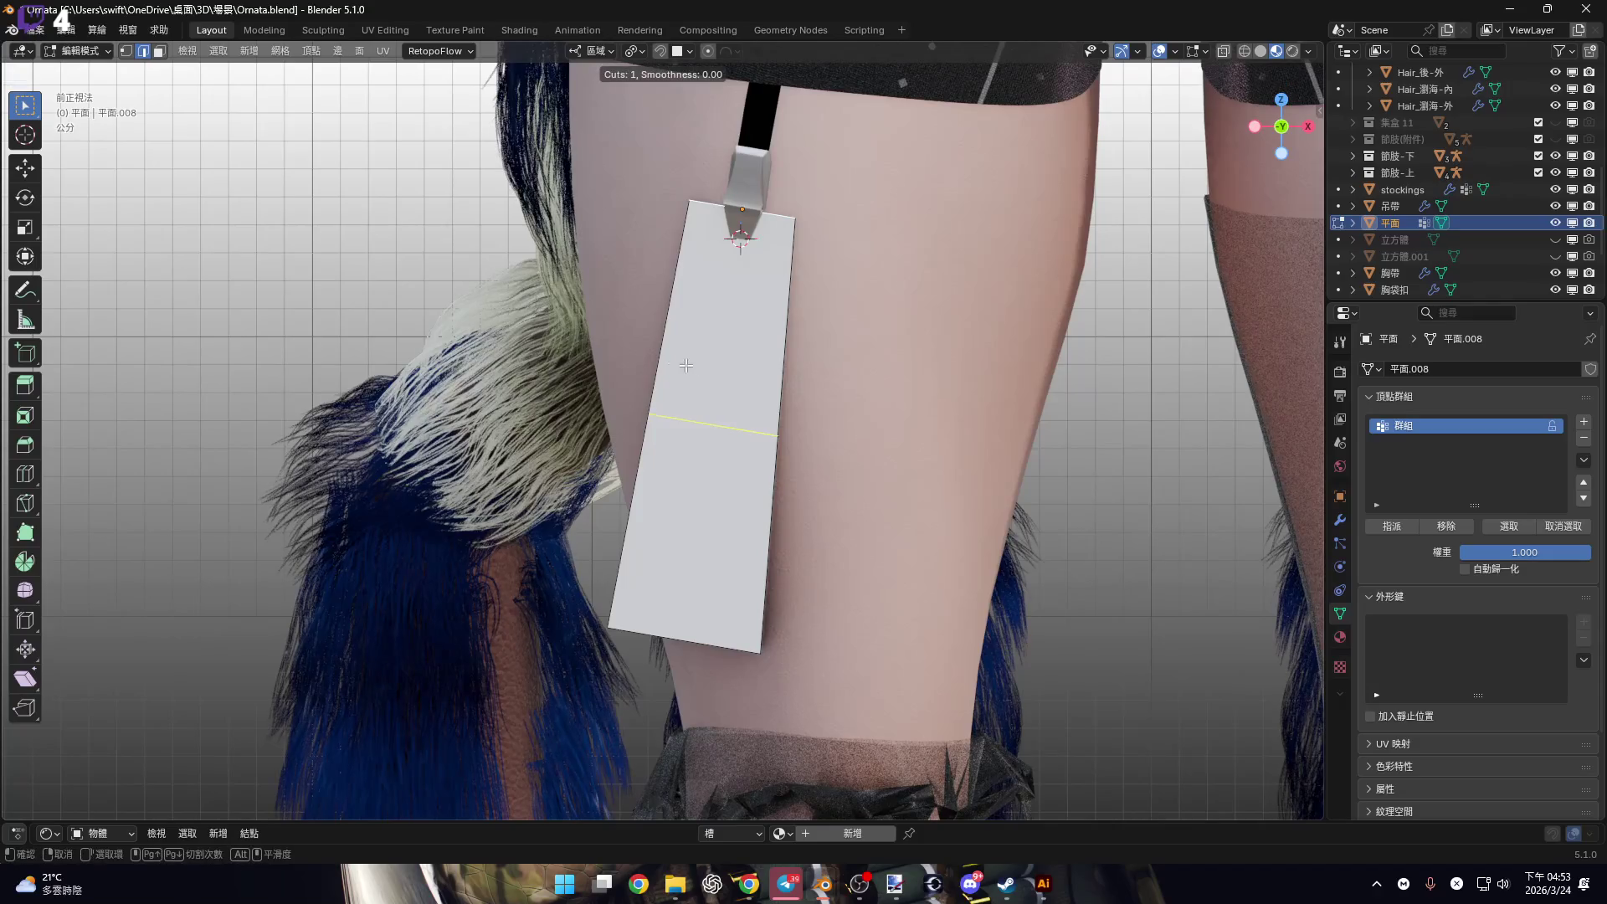
key(Escape)
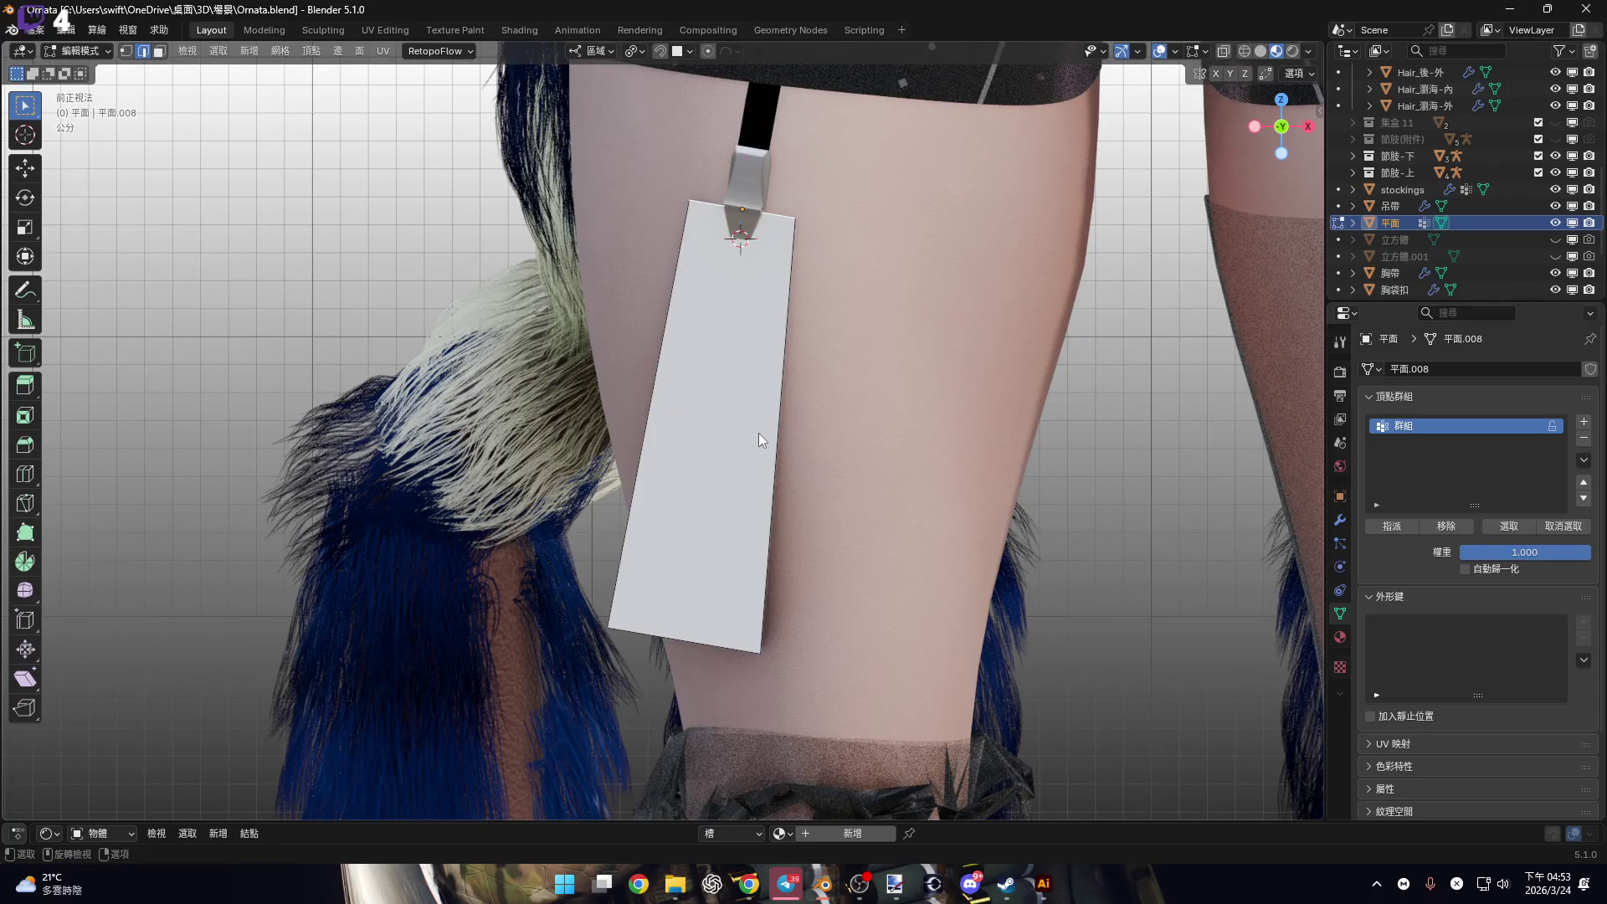
Select the strip's bottom edge and shift it right to slant the strip.
shift+scroll(746, 457, down, 3)
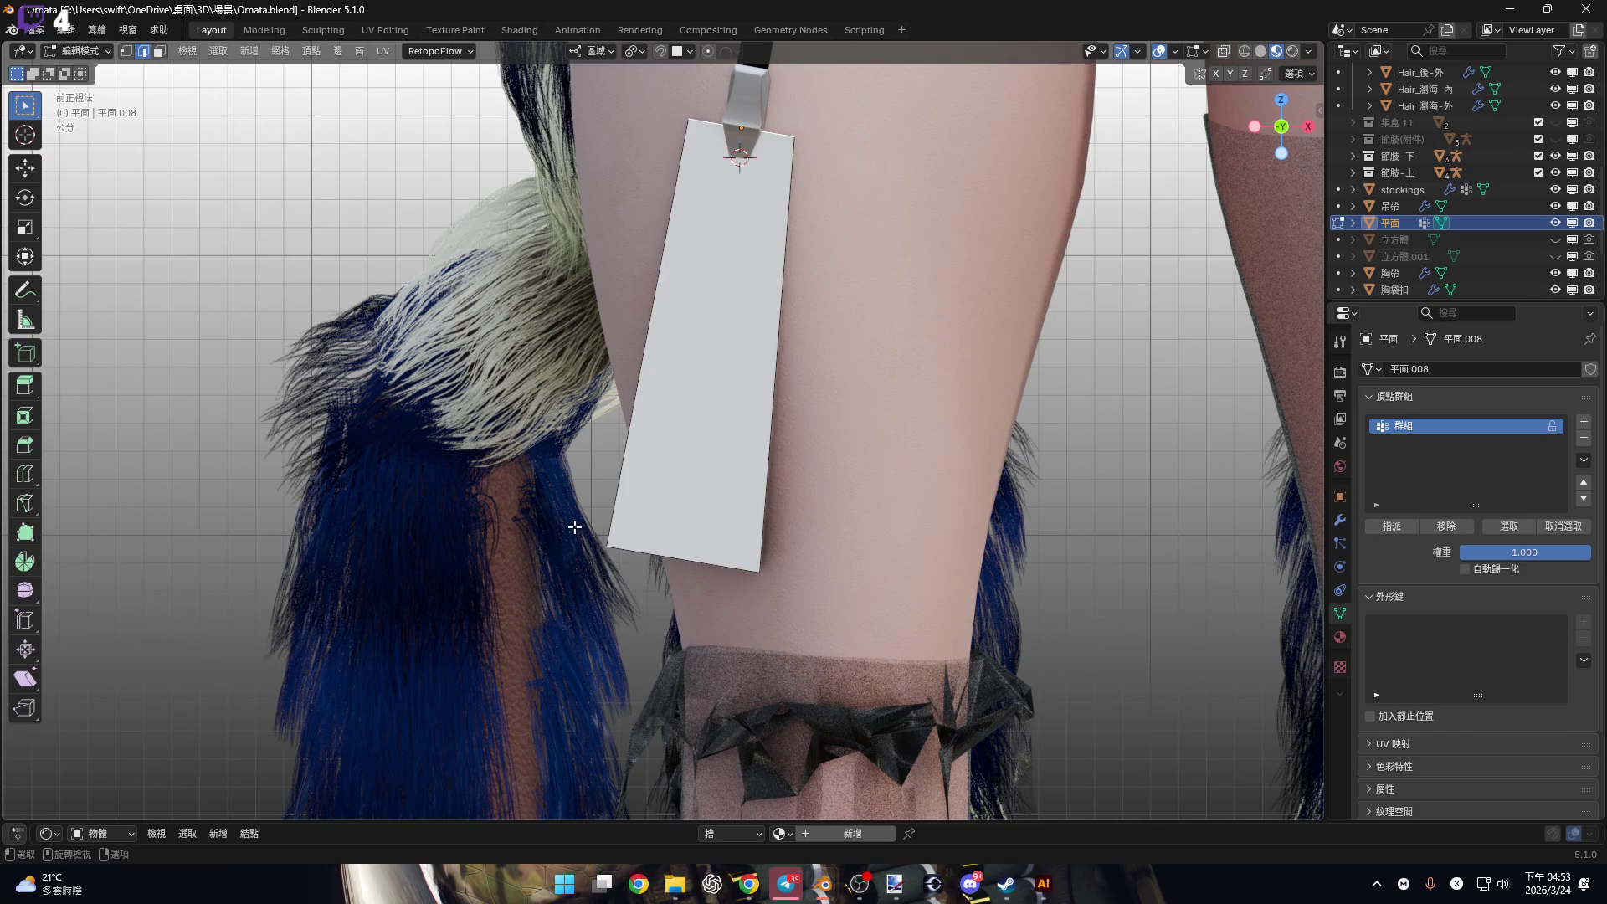
click(805, 579)
shift+middle_drag(806, 527, 789, 517)
key(g)
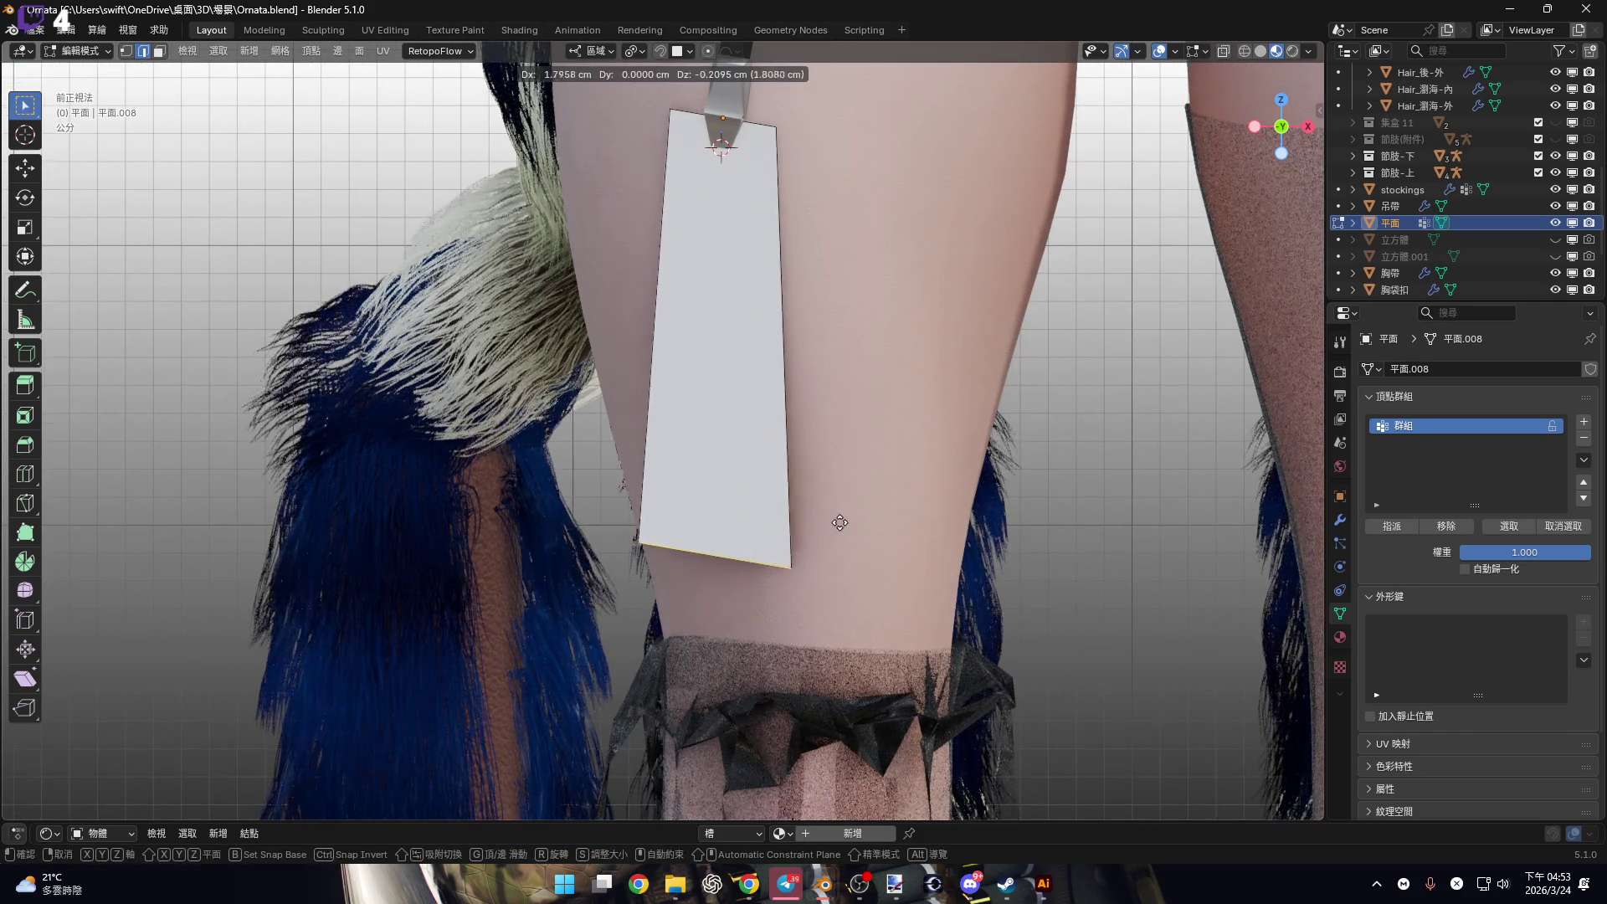
click(883, 525)
shift+scroll(838, 453, down, 2)
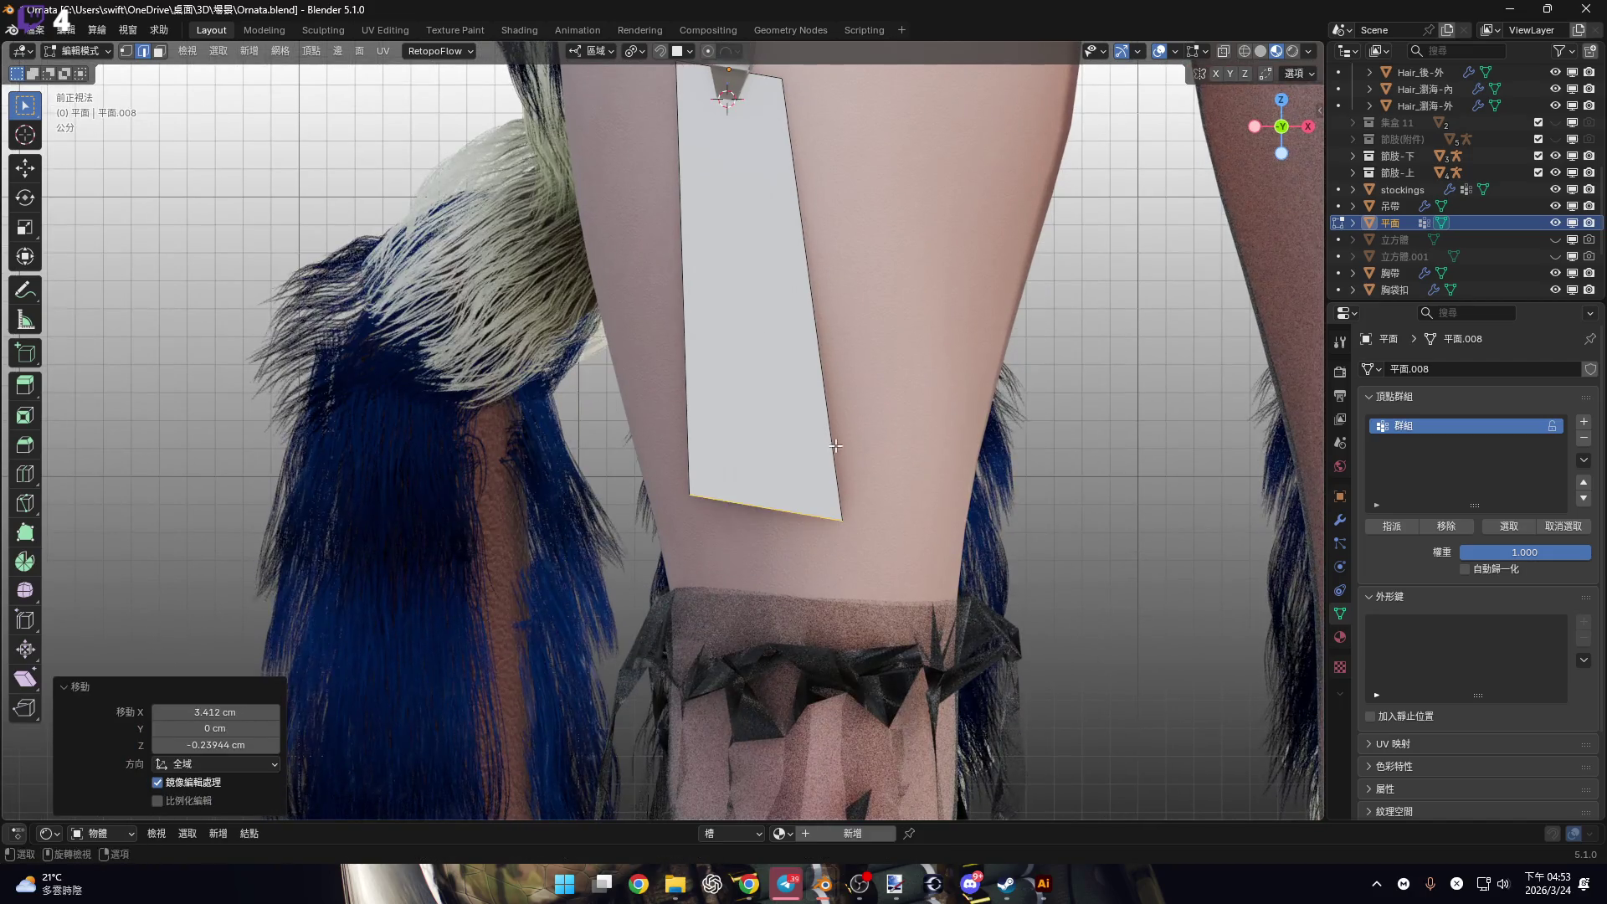
ctrl+scroll(837, 418, up, 2)
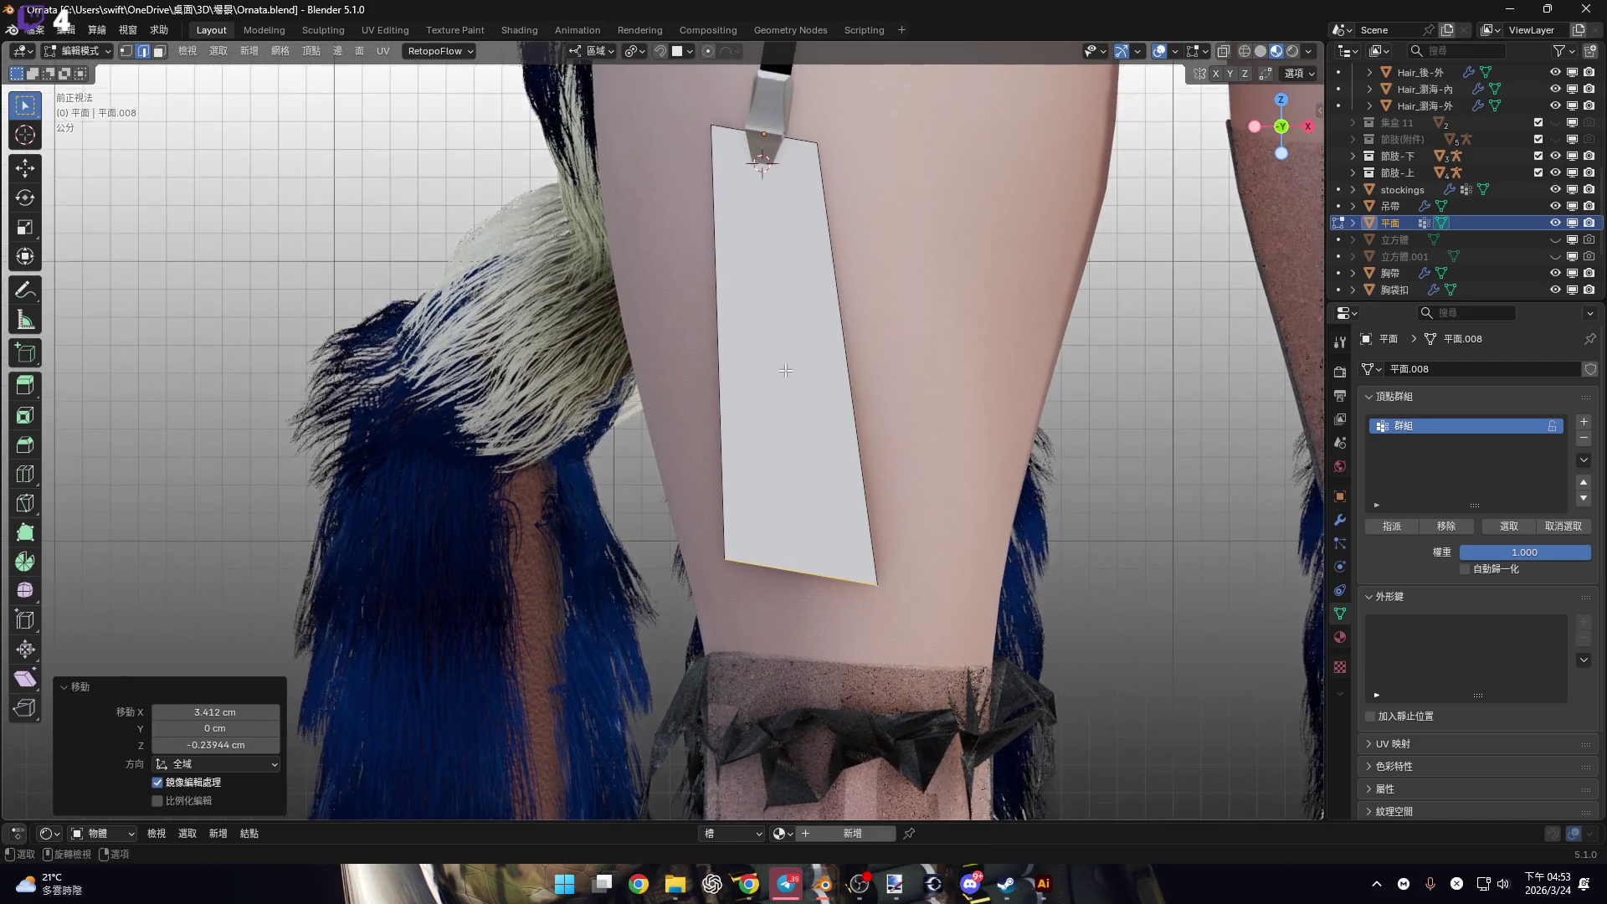
shift+scroll(792, 392, up, 2)
Switch to face select and subdivide the strip's face.
right_click(793, 392)
click(779, 390)
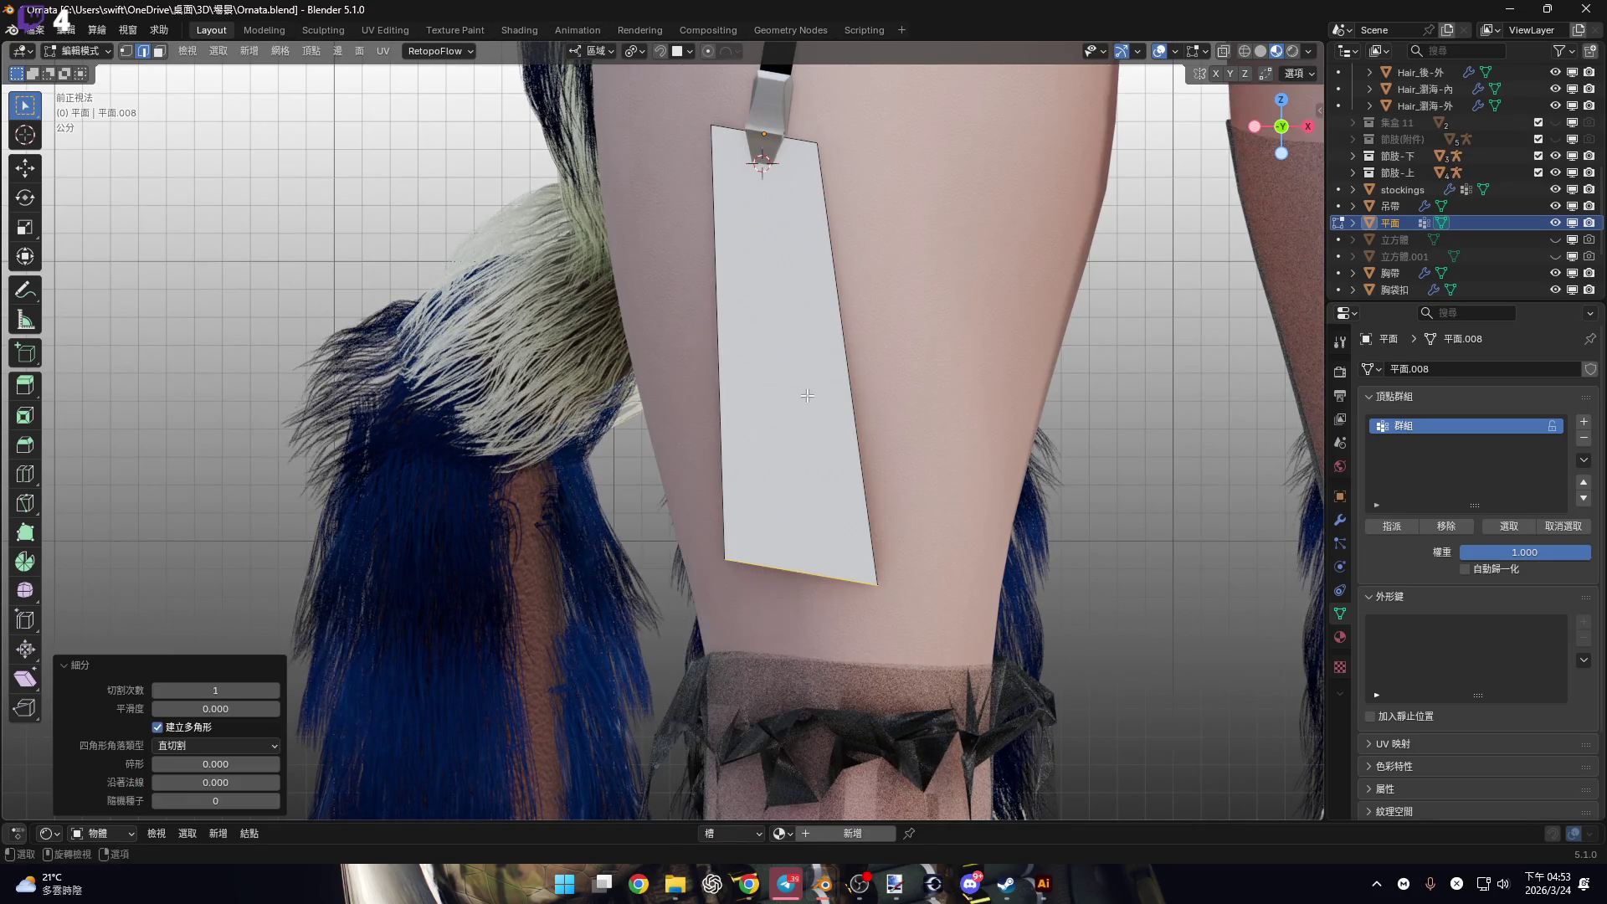
shift+middle_drag(800, 393, 812, 418)
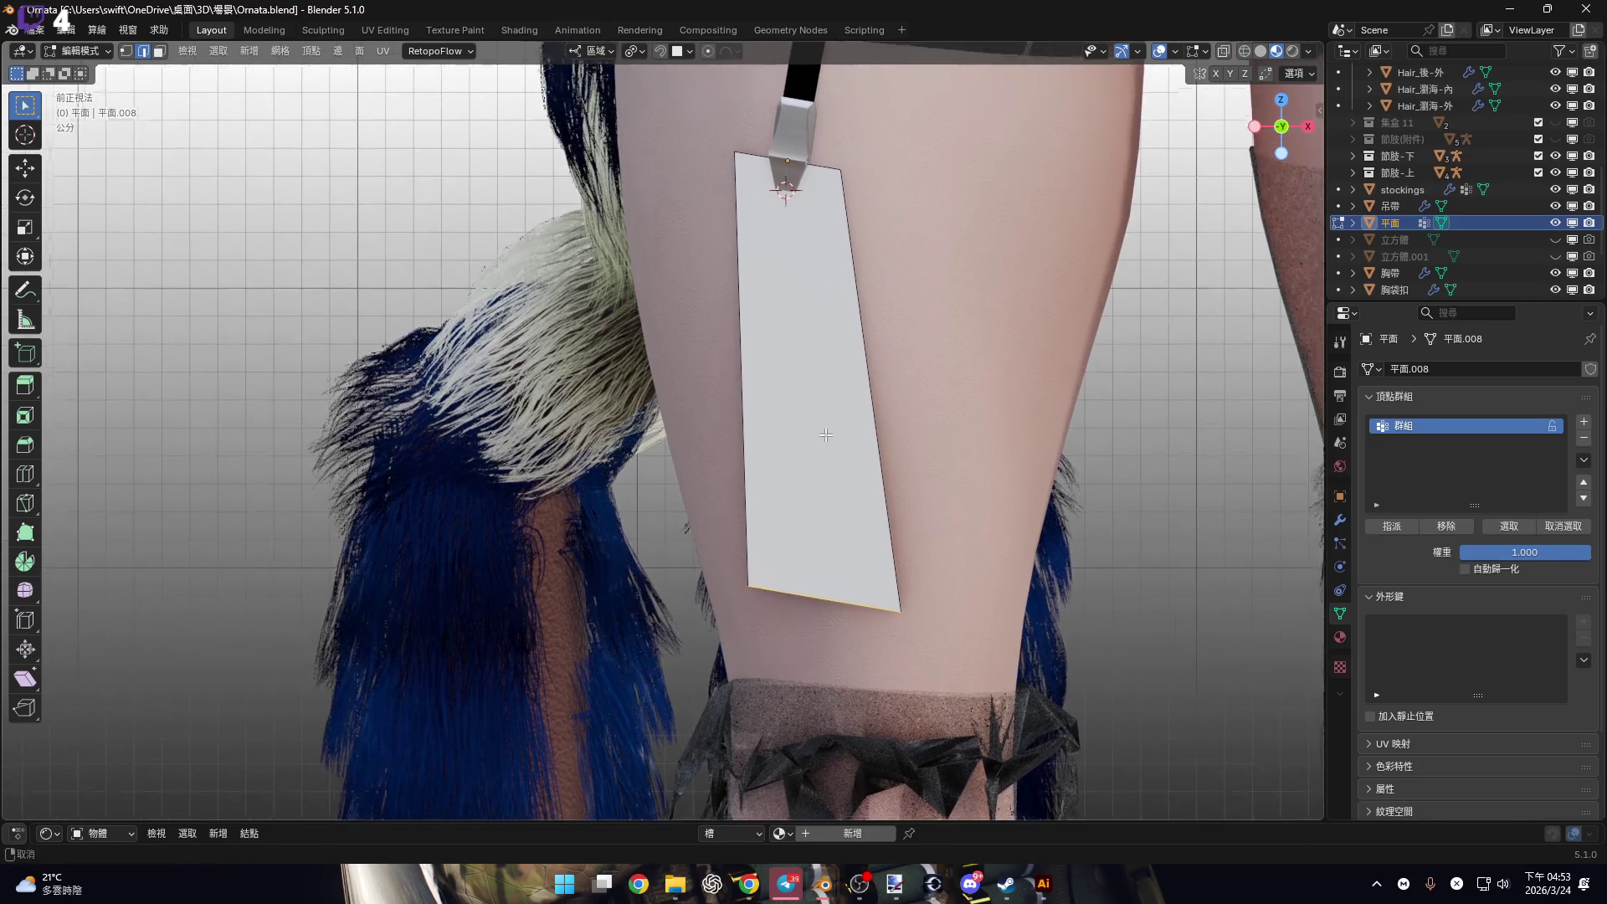
key(3)
click(812, 419)
right_click(812, 418)
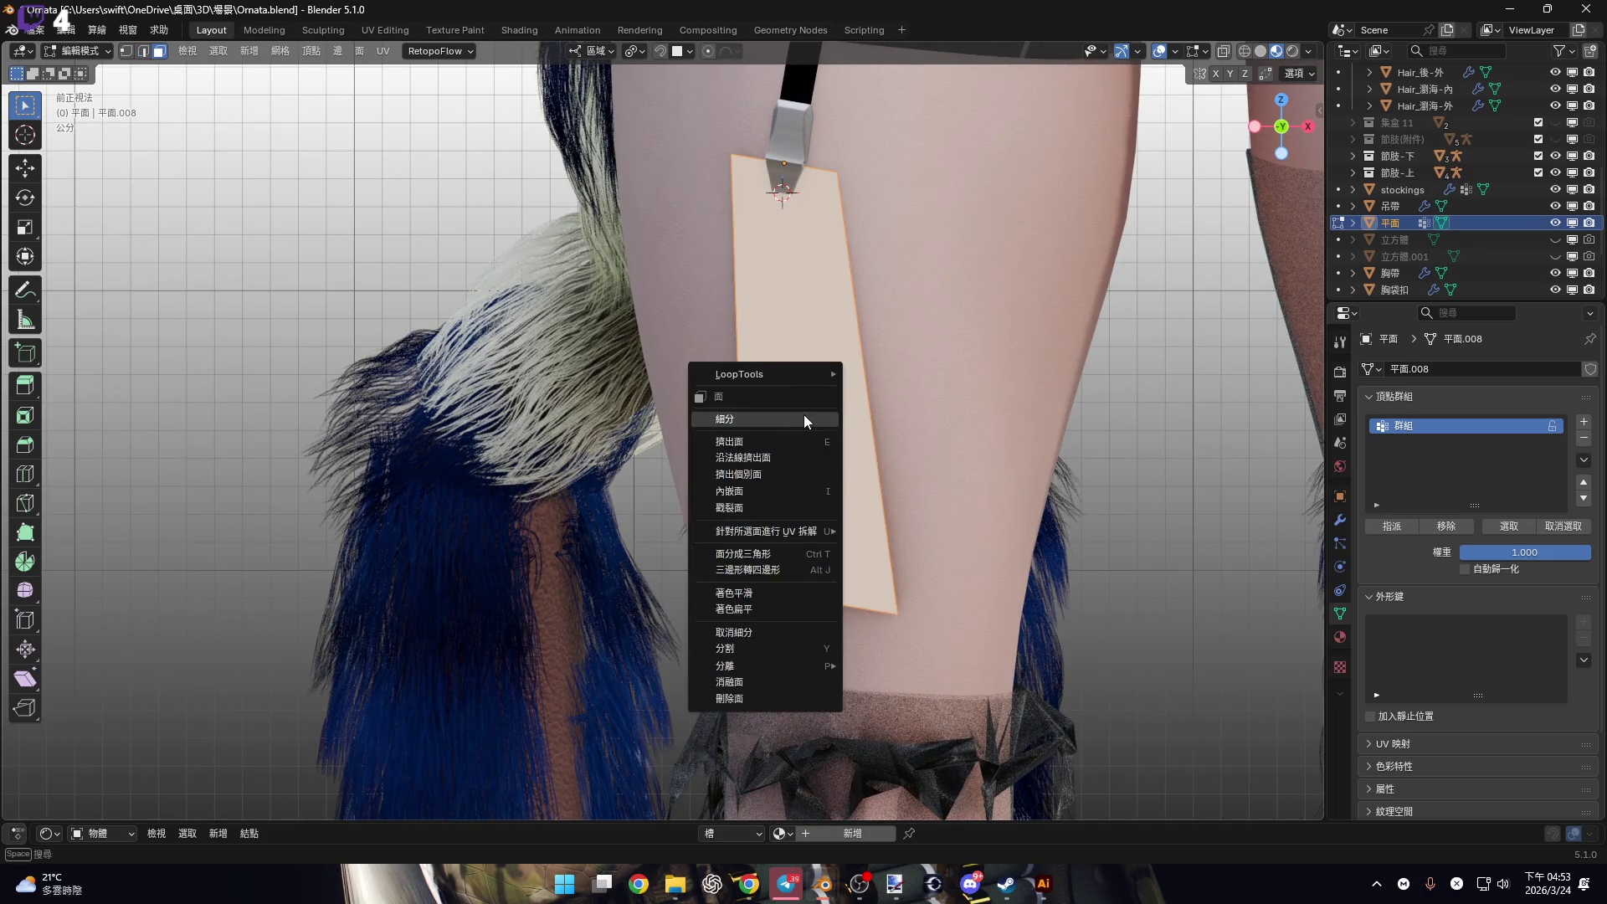
click(807, 422)
shift+middle_drag(787, 445, 767, 450)
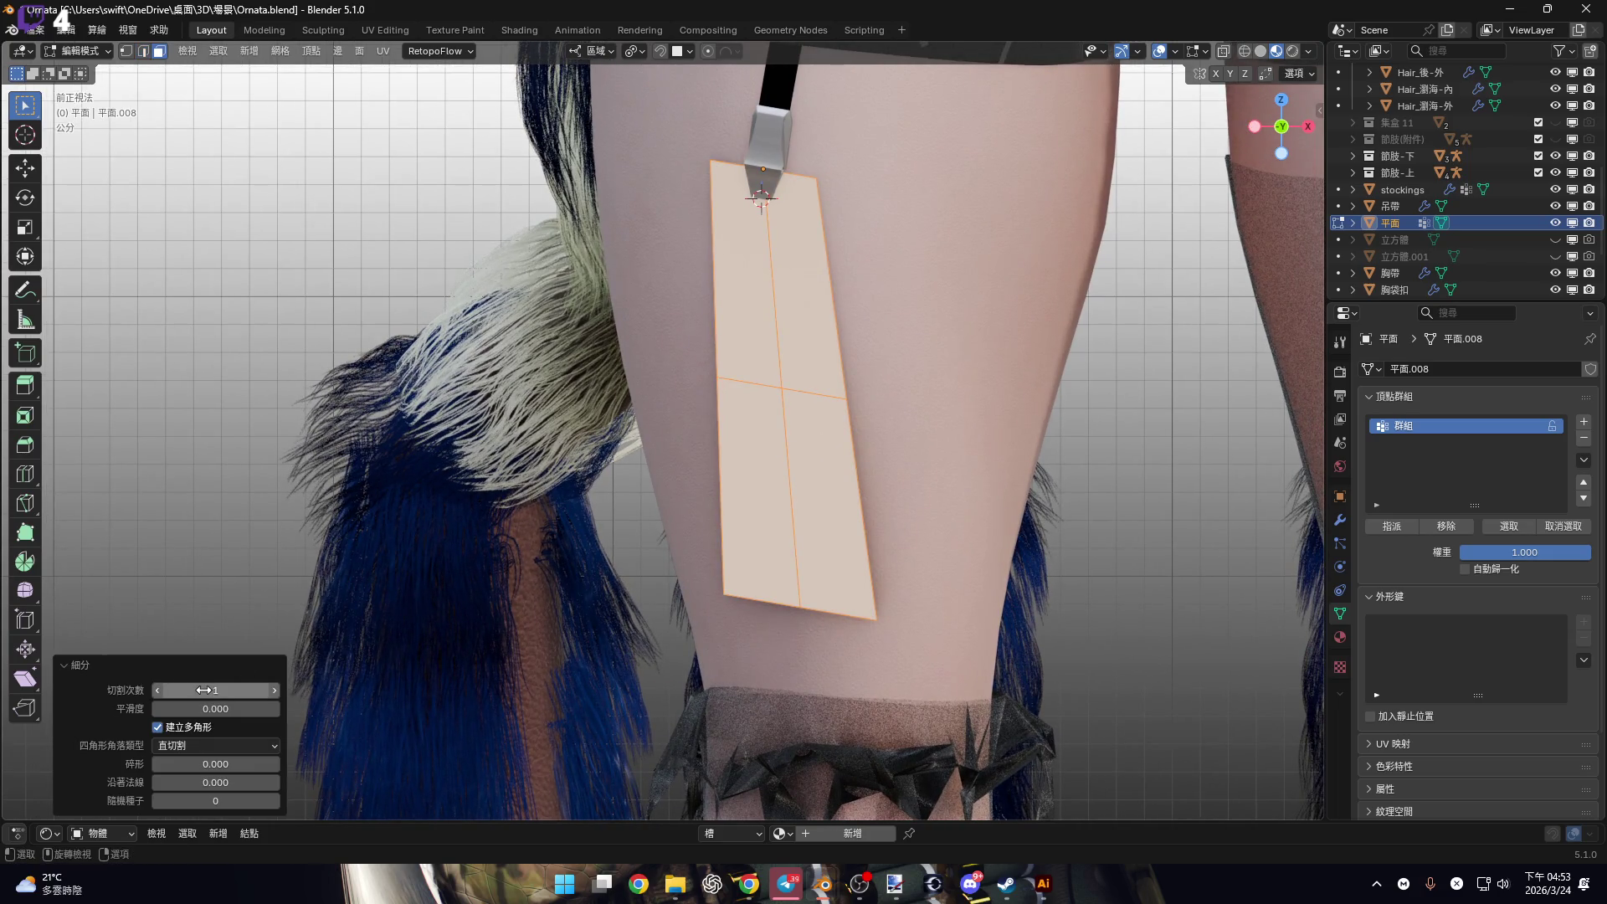
shift+middle_drag(627, 498, 611, 487)
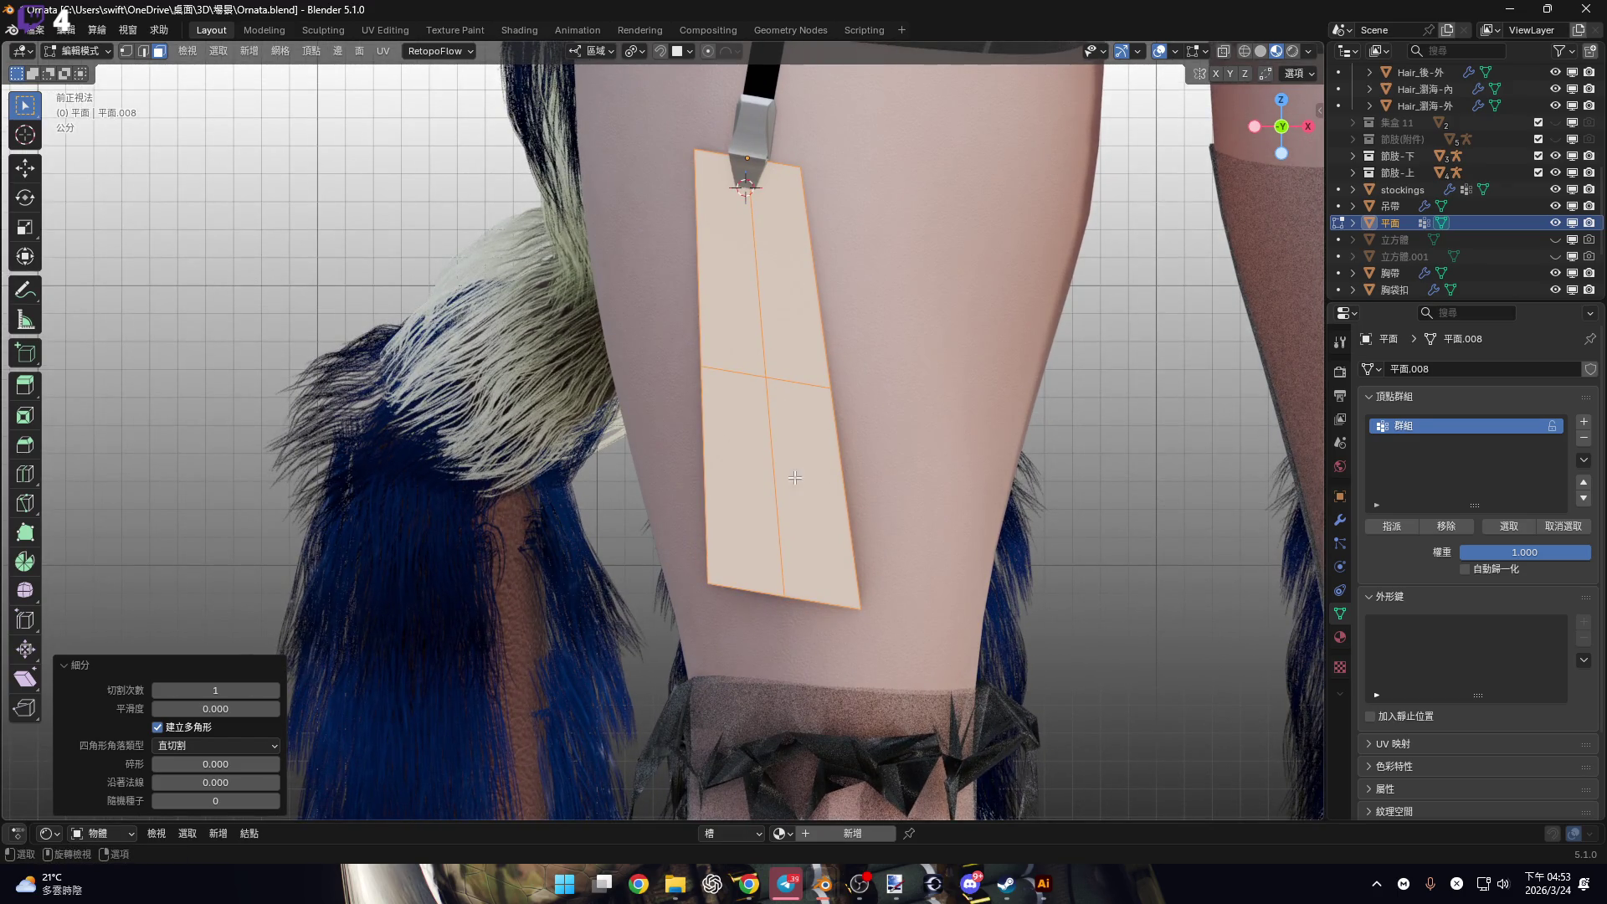
Raise the subdivision's Number of Cuts to 10.
click(274, 691)
click(275, 690)
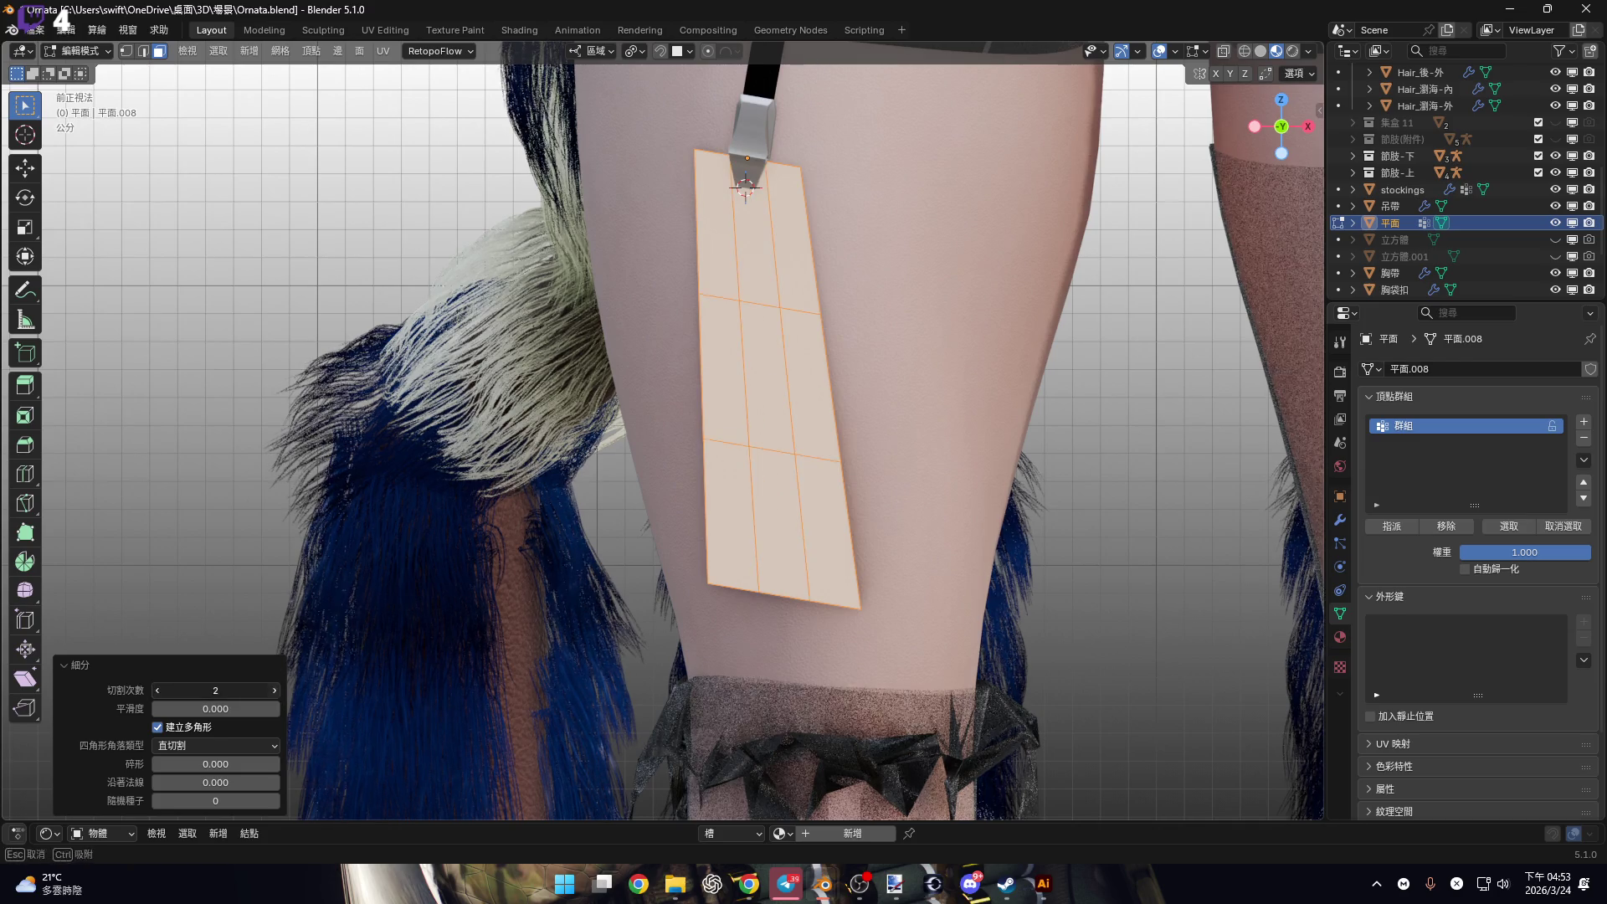
click(274, 691)
click(274, 691)
click(274, 690)
click(274, 691)
click(274, 691)
click(275, 691)
click(274, 691)
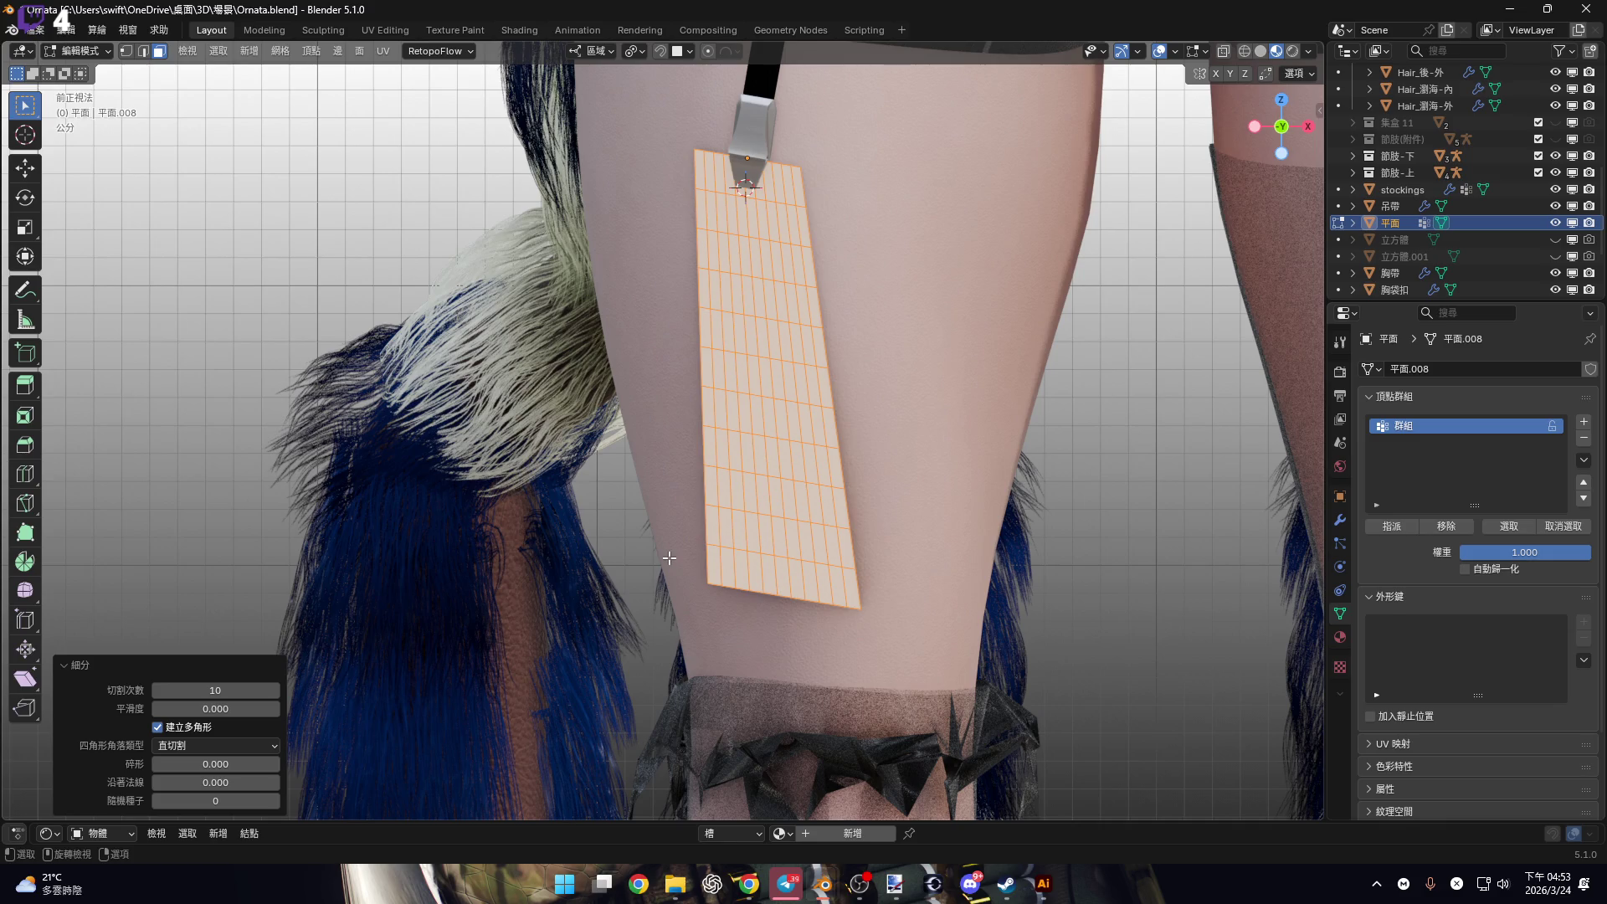
scroll(825, 641, down, 3)
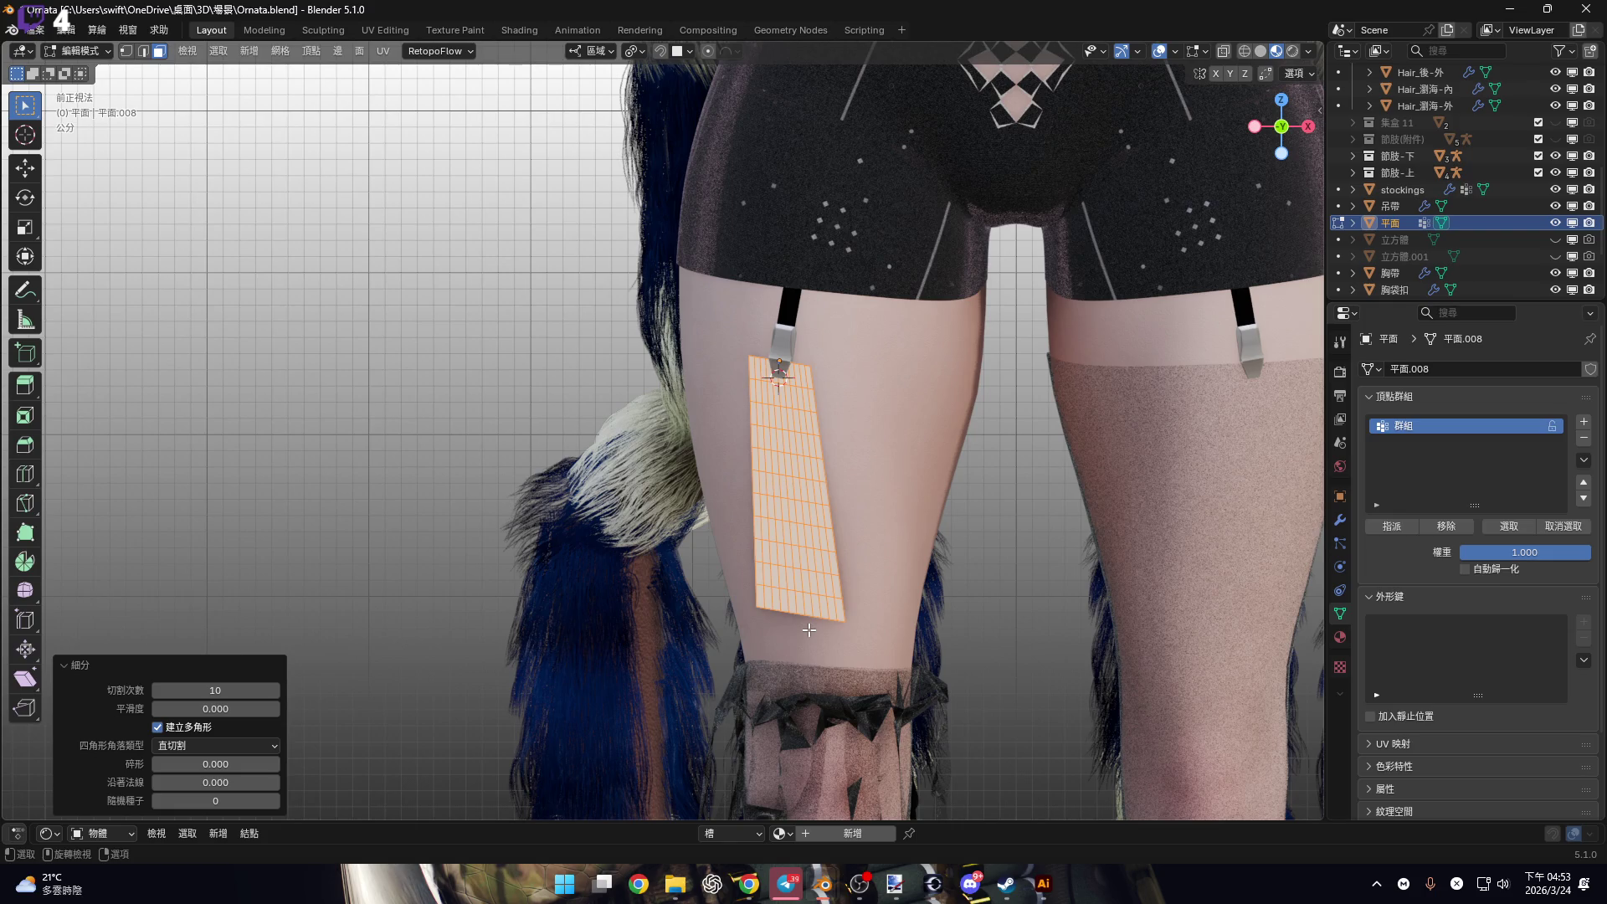
Triangulate all the strip's faces with Beauty methods via Face > Triangulate Faces, then start a knife cut.
scroll(711, 393, up, 3)
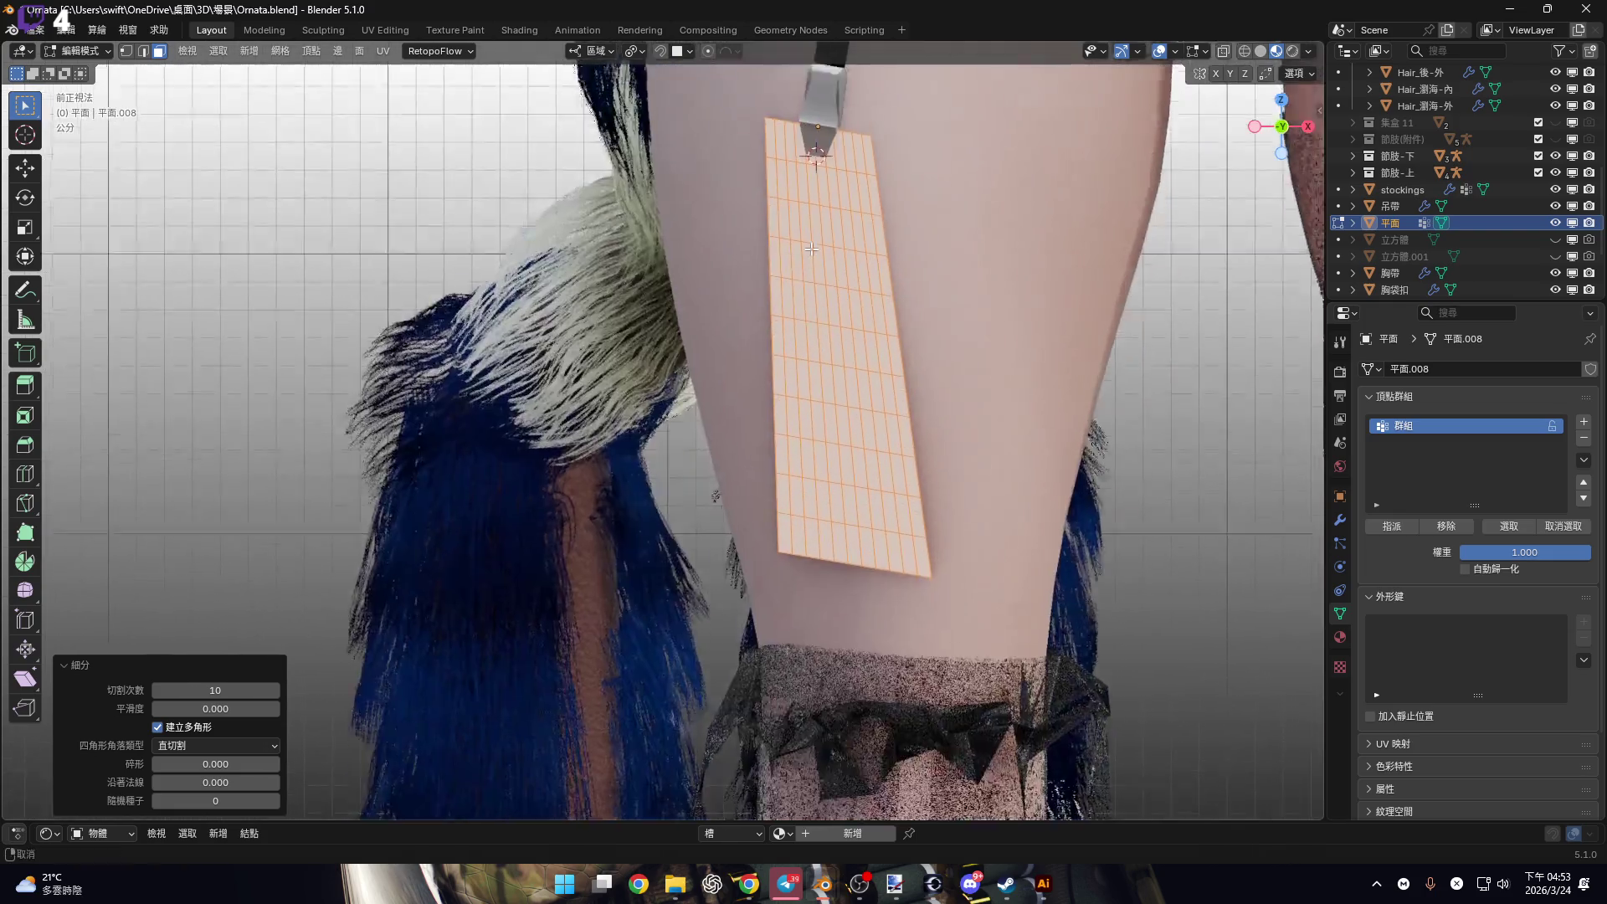
middle_drag(477, 82, 434, 73)
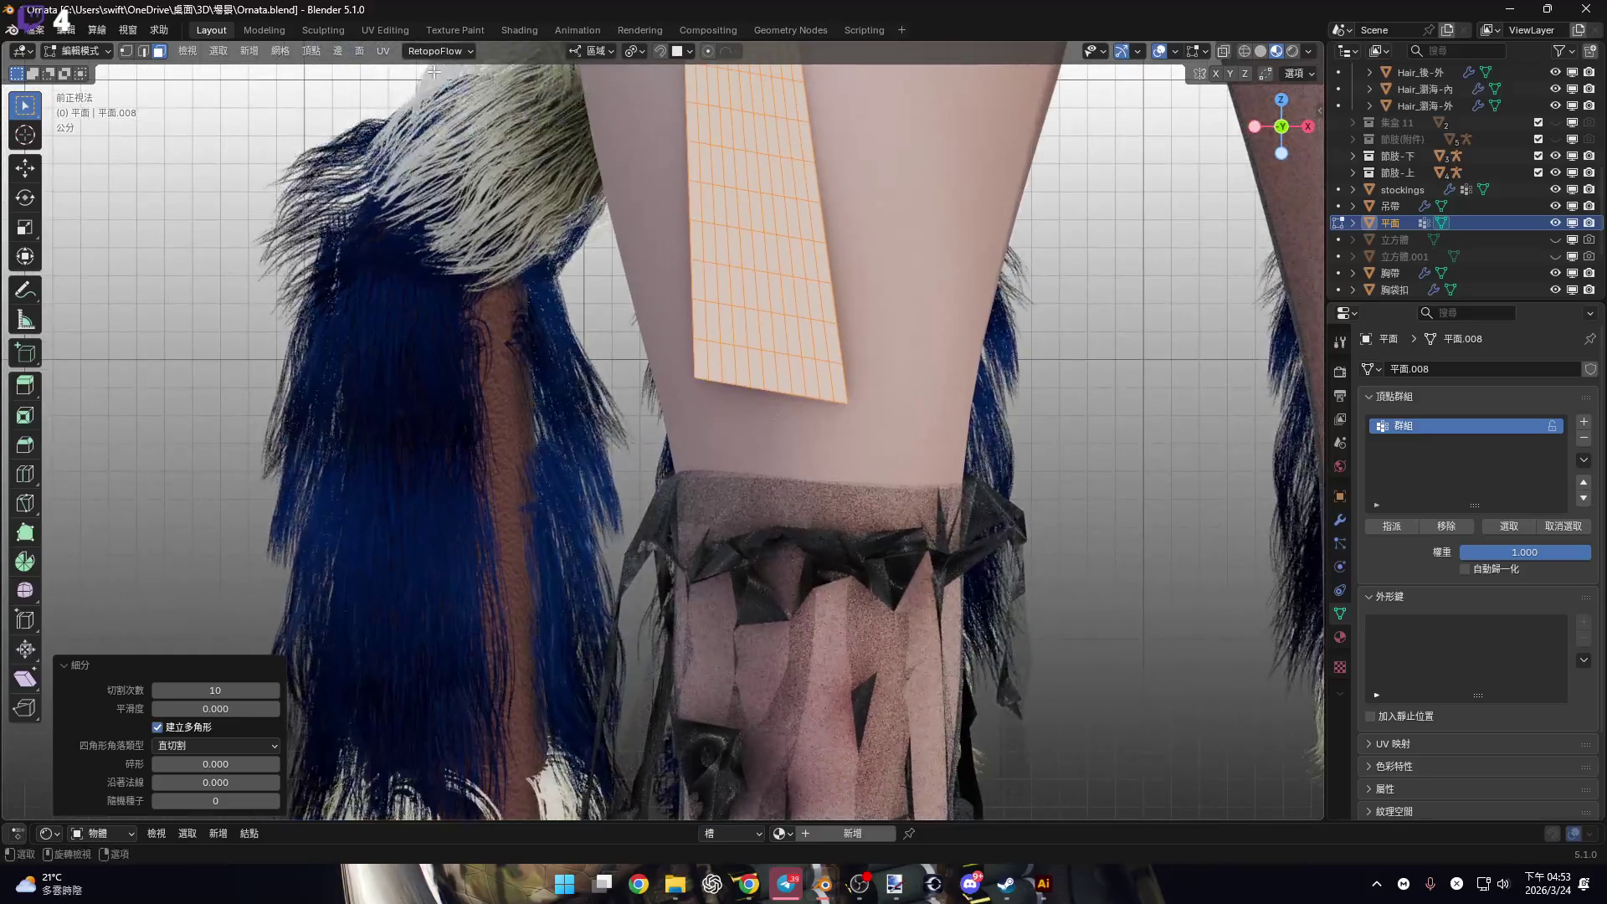
click(362, 56)
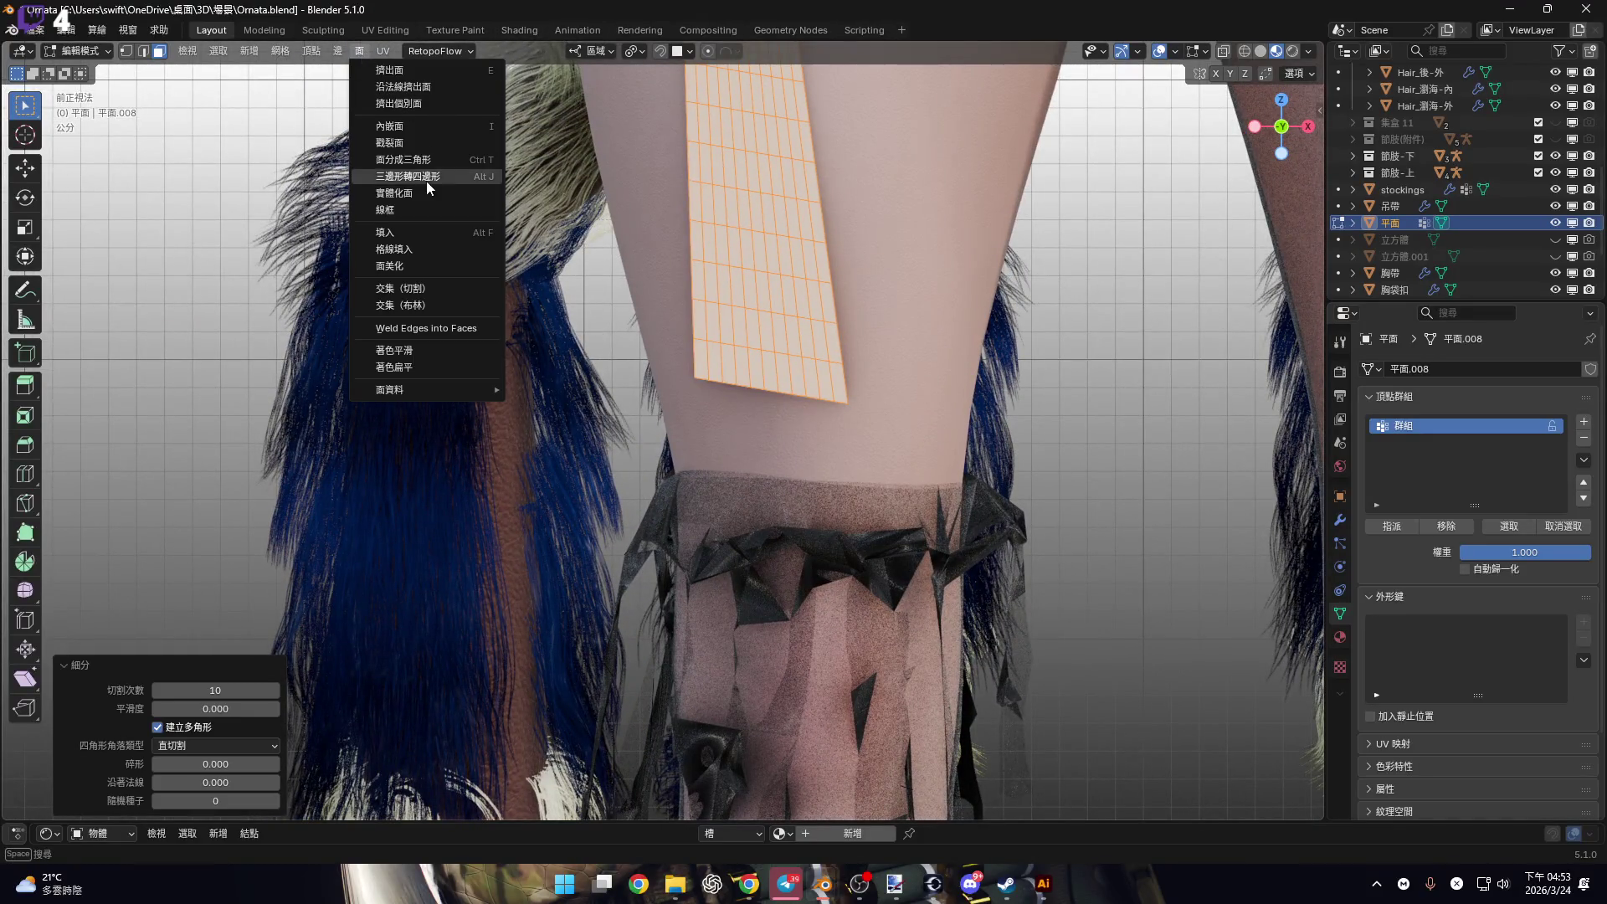
click(430, 165)
shift+middle_drag(933, 403, 784, 448)
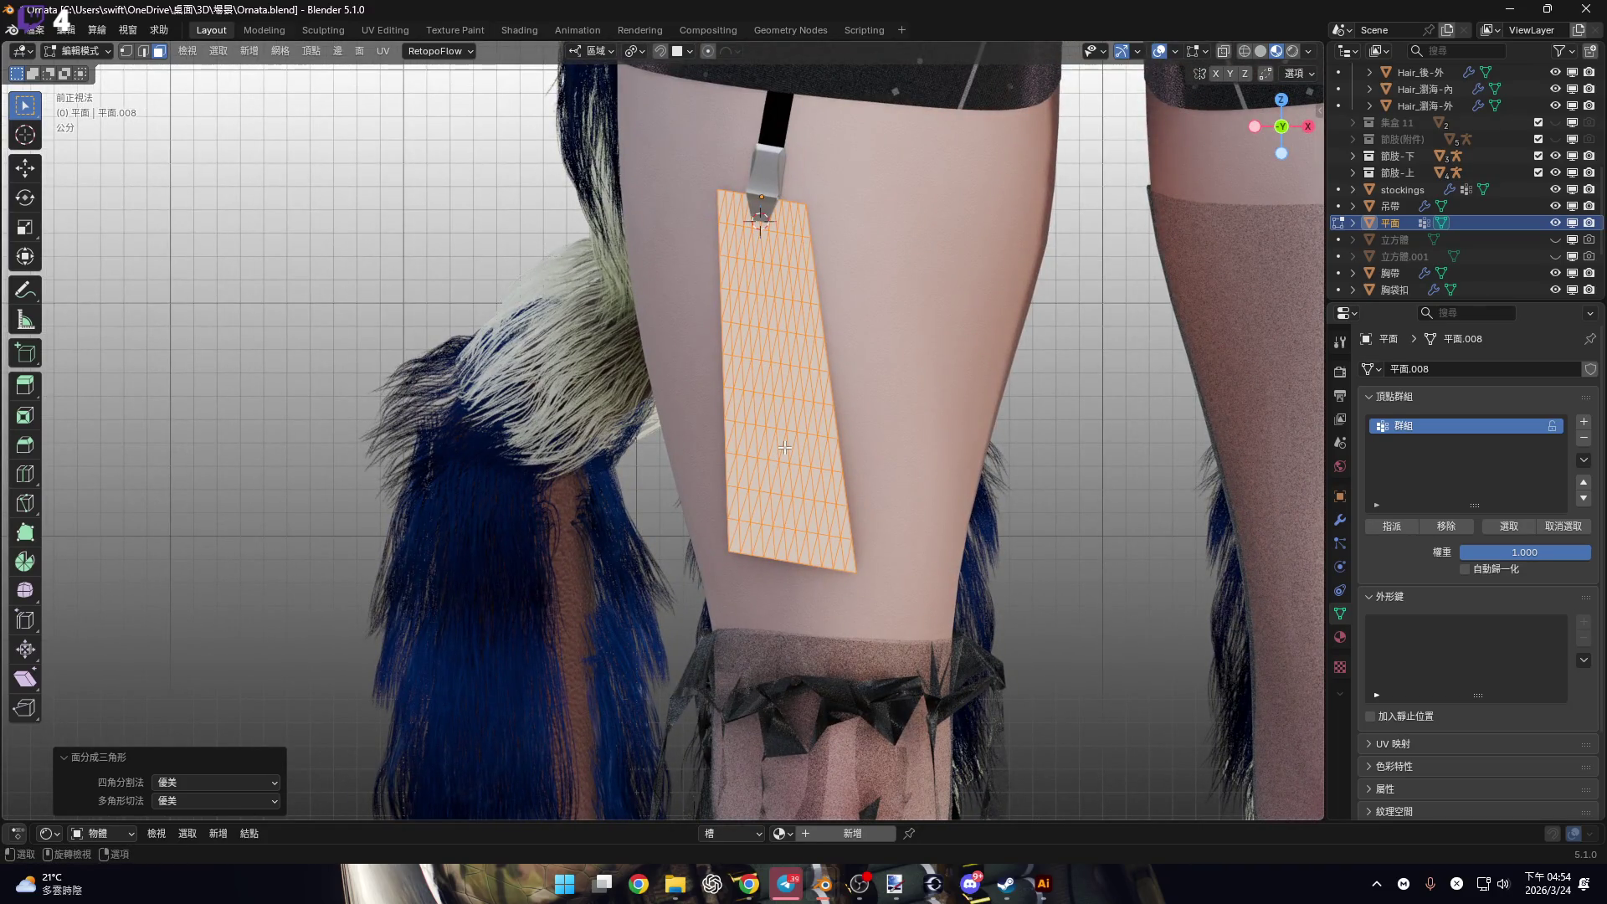
scroll(787, 390, up, 5)
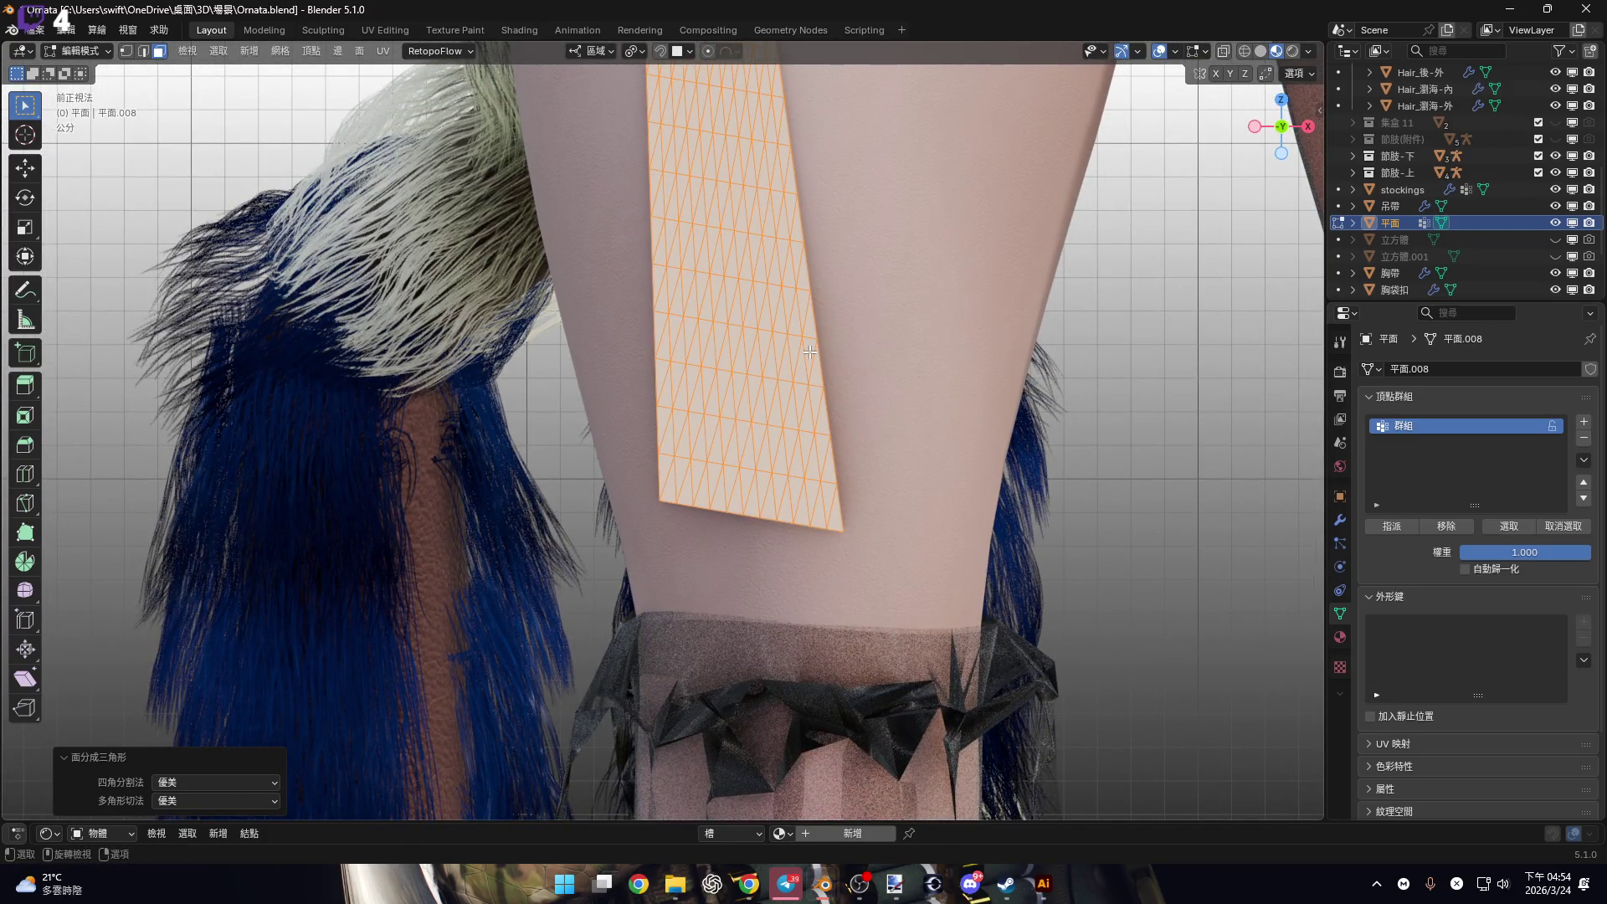
scroll(810, 351, down, 3)
shift+scroll(778, 393, up, 1)
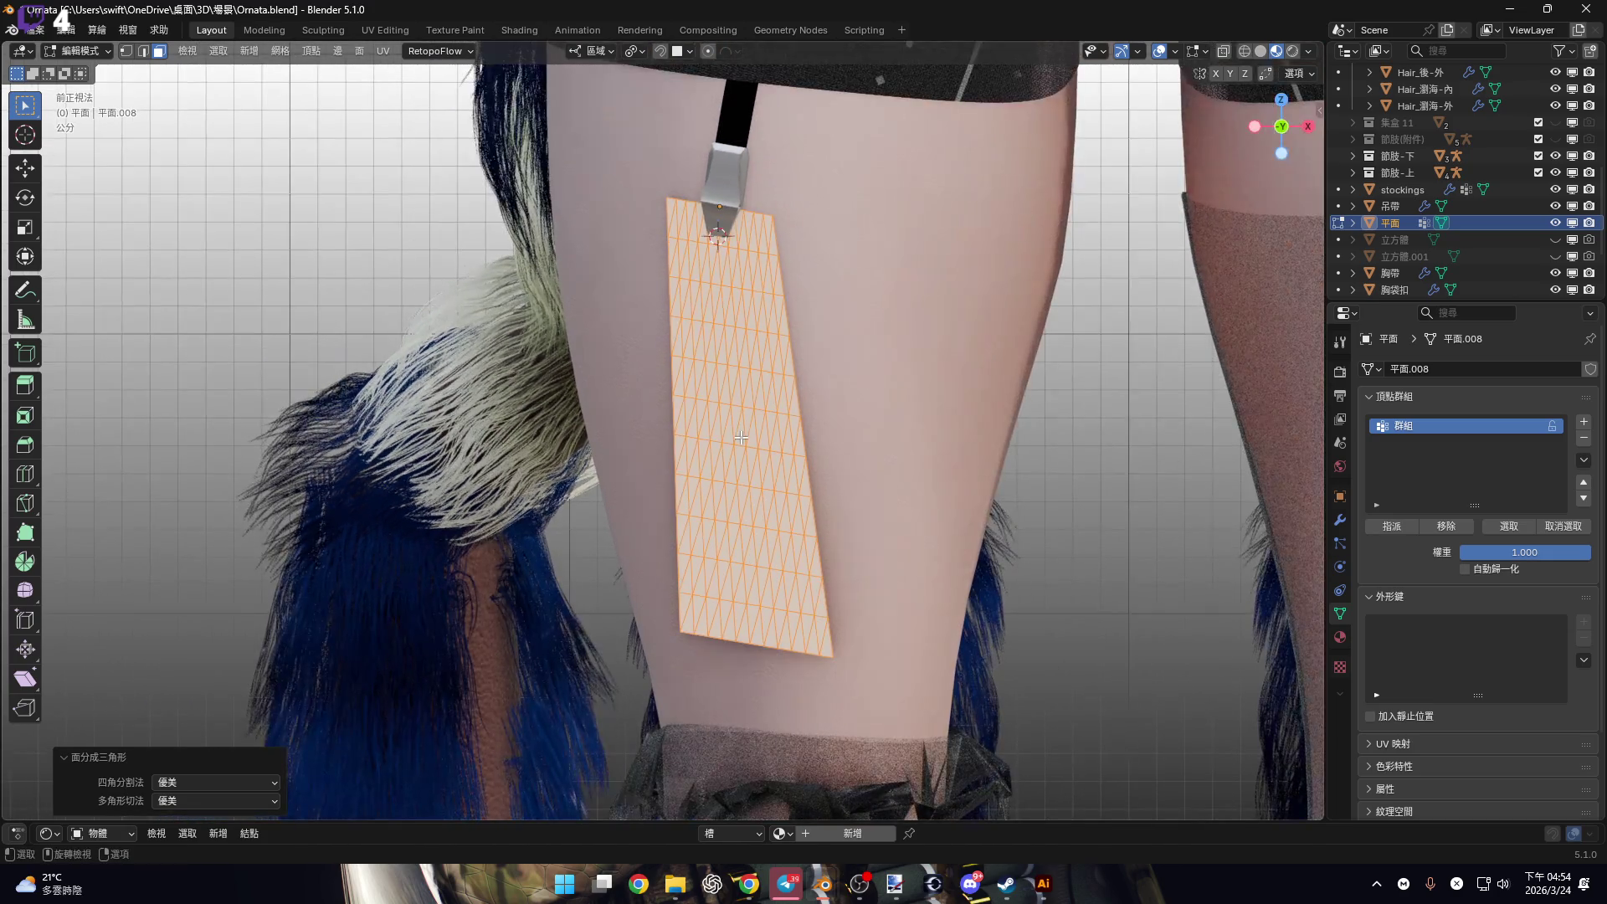
key(k)
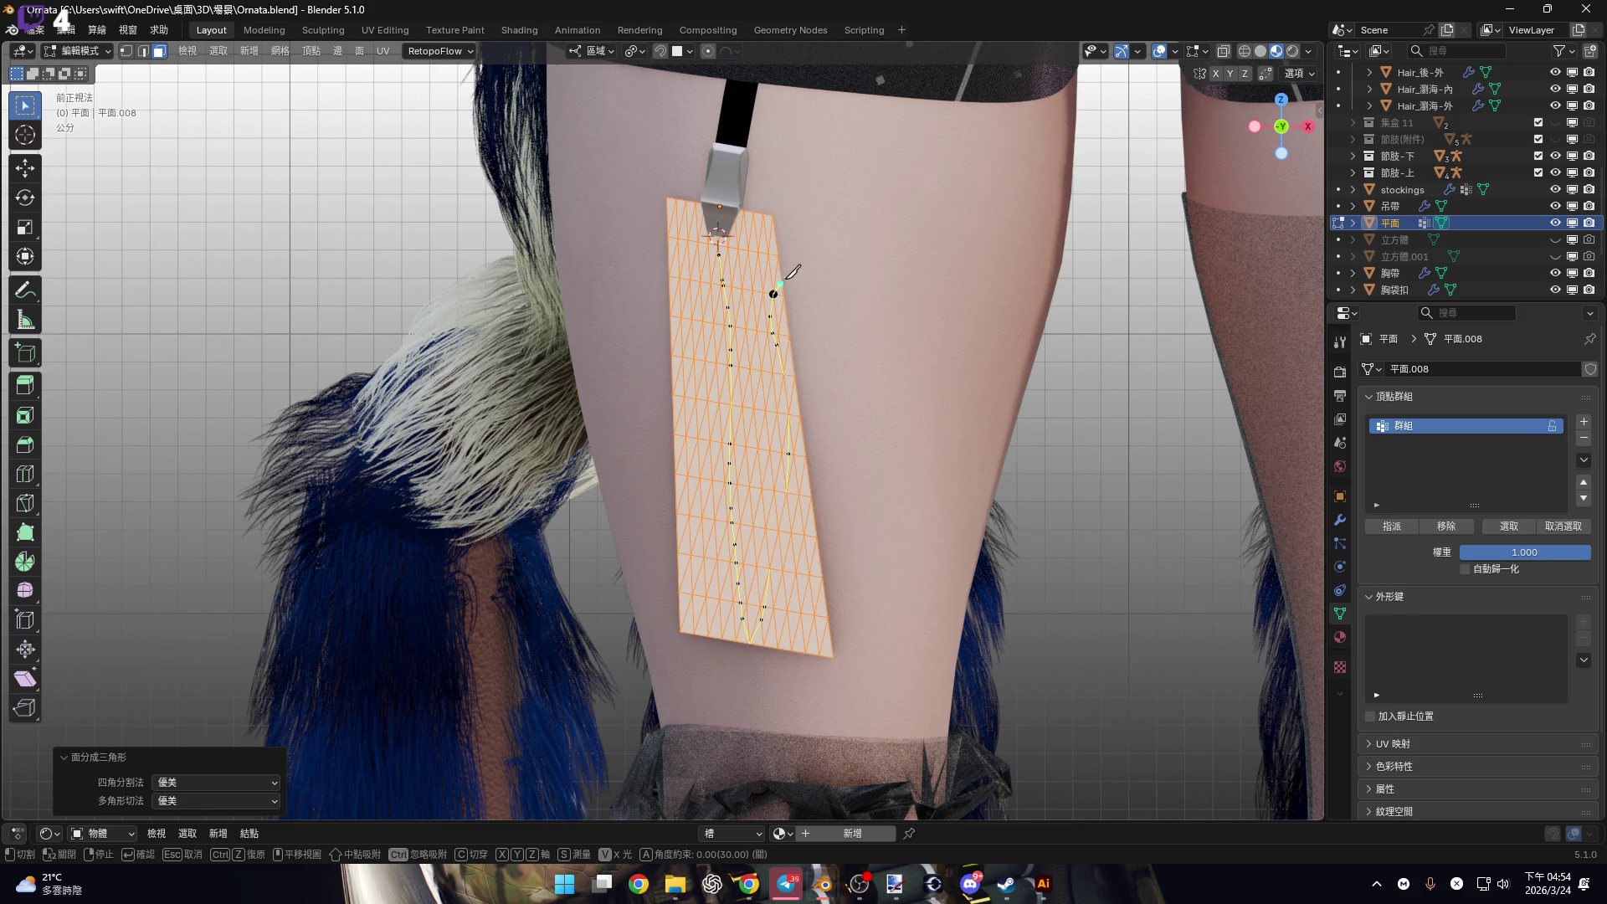
Cancel the stray knife cuts and nudge the view up on the strip.
key(Escape)
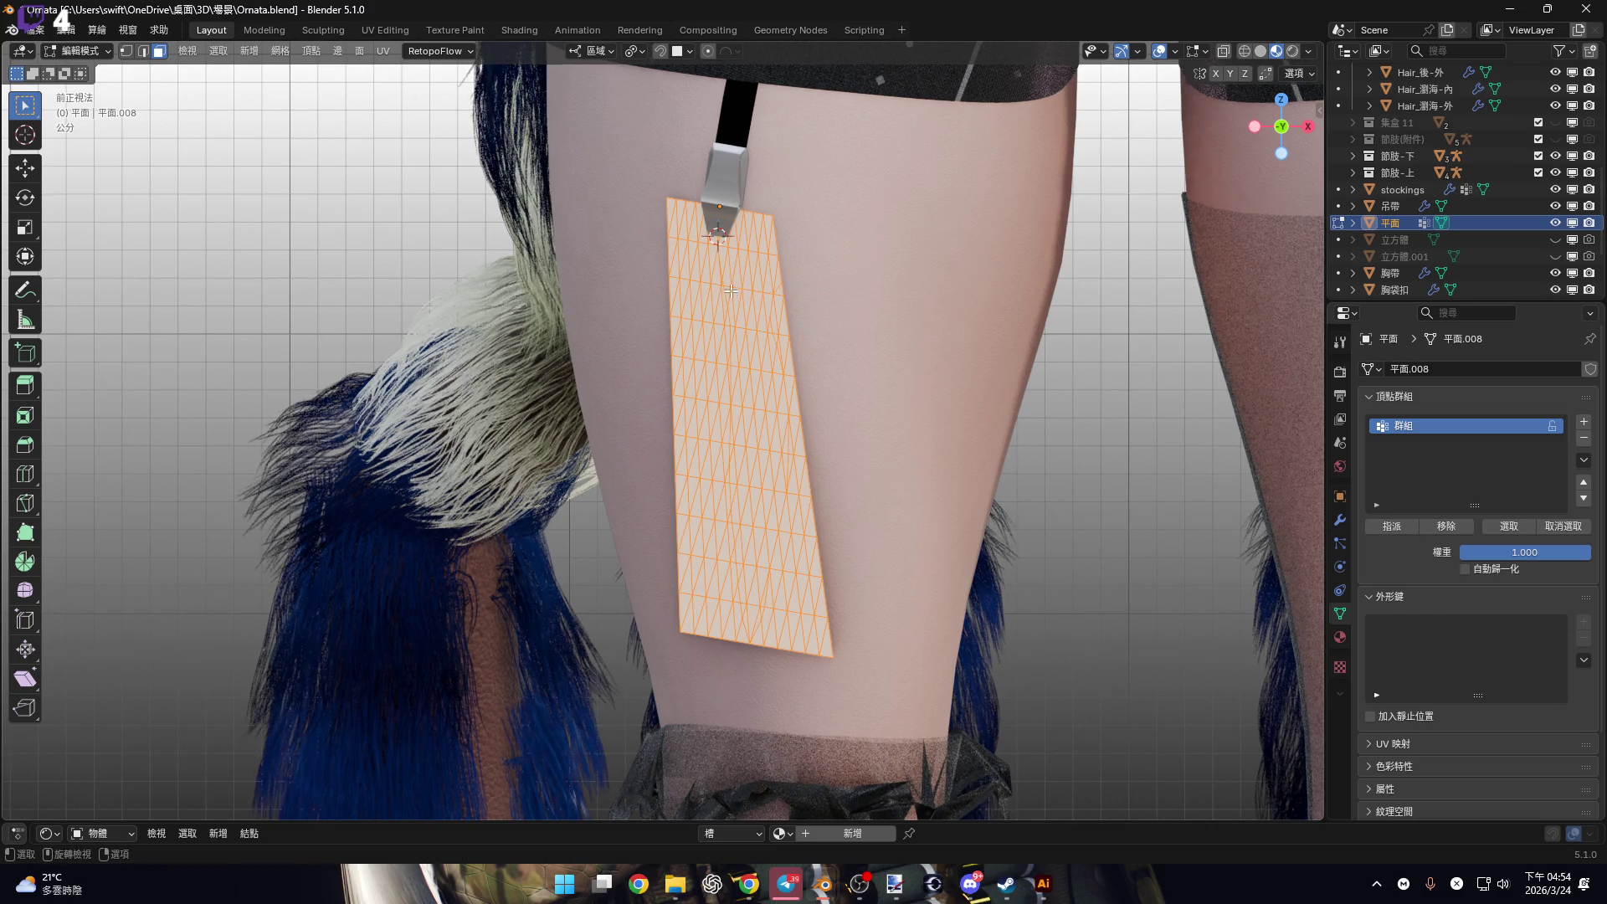
key(k)
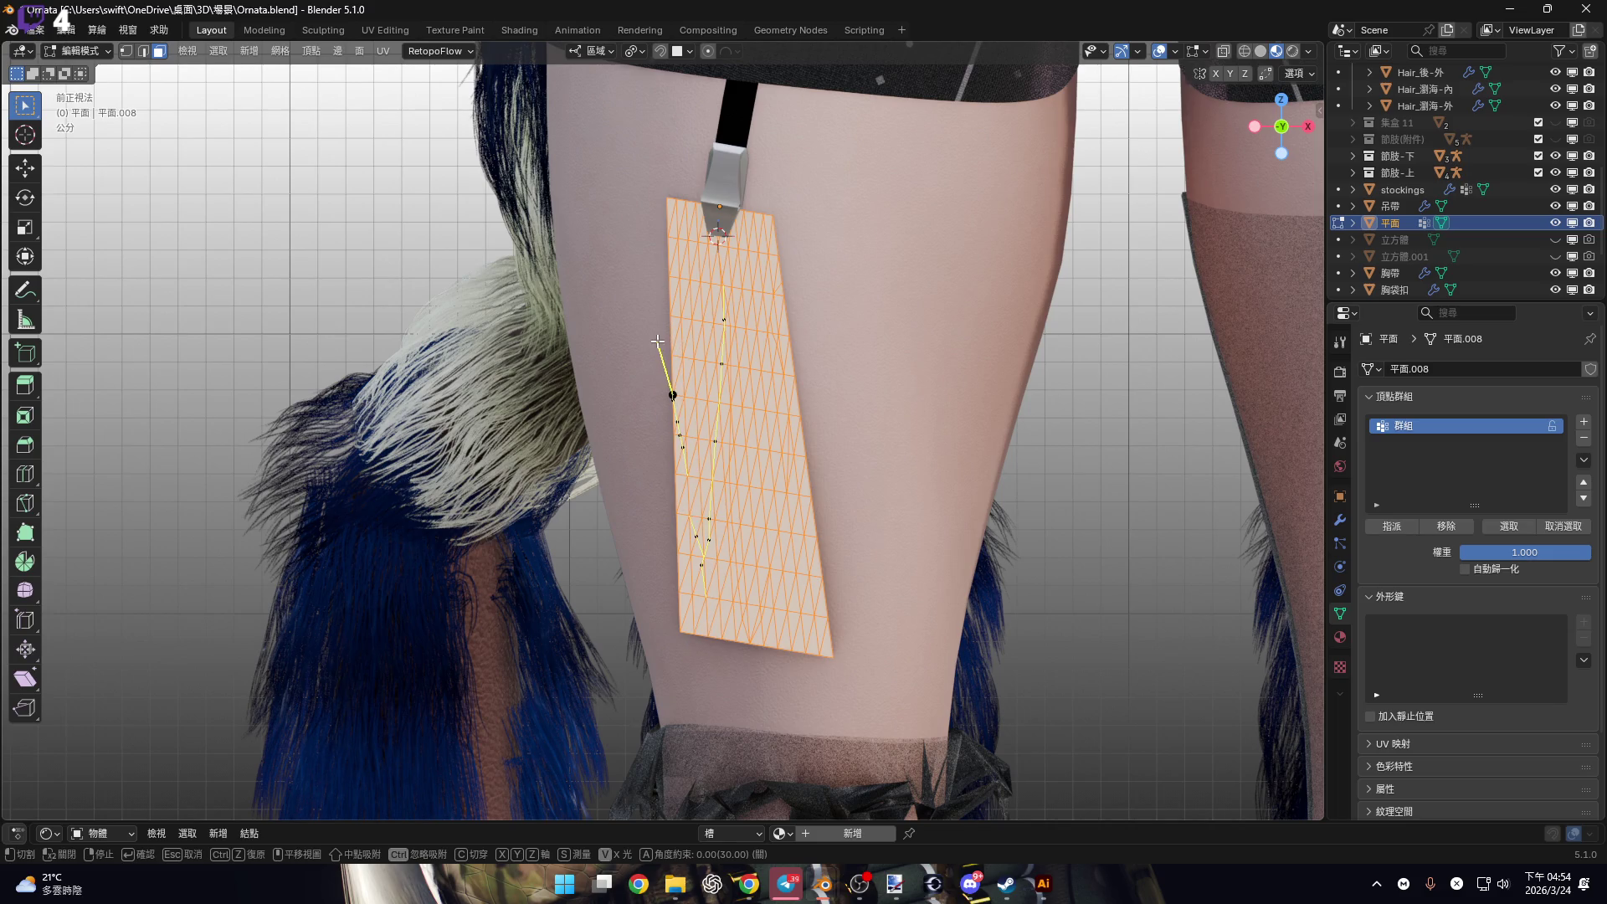
key(Escape)
shift+middle_drag(744, 443, 720, 427)
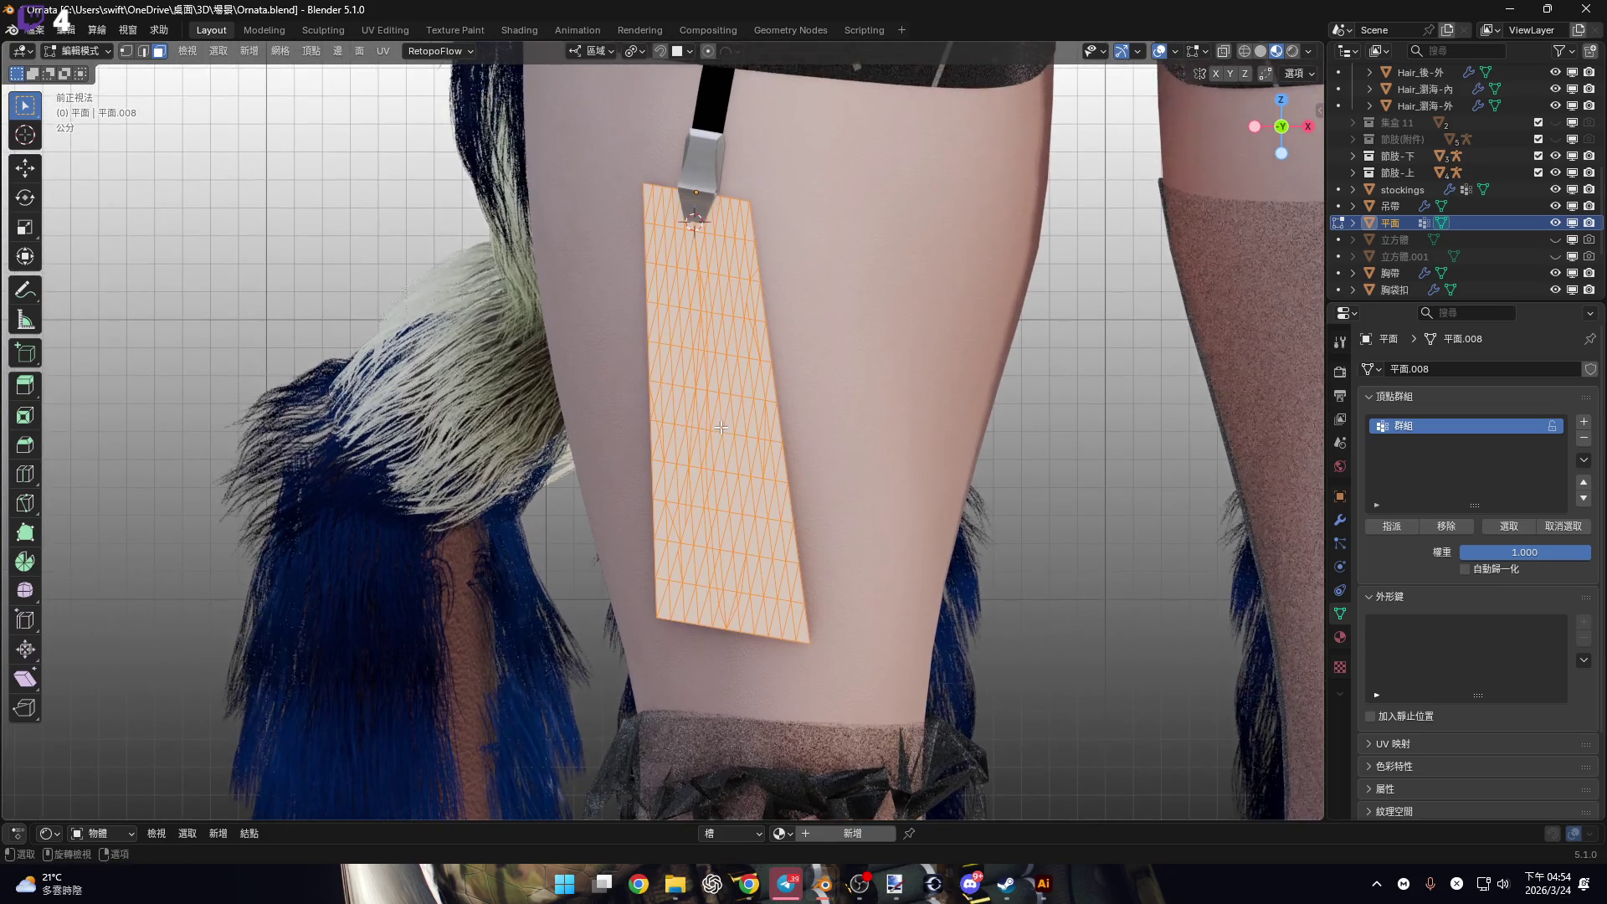
key(ctrl)
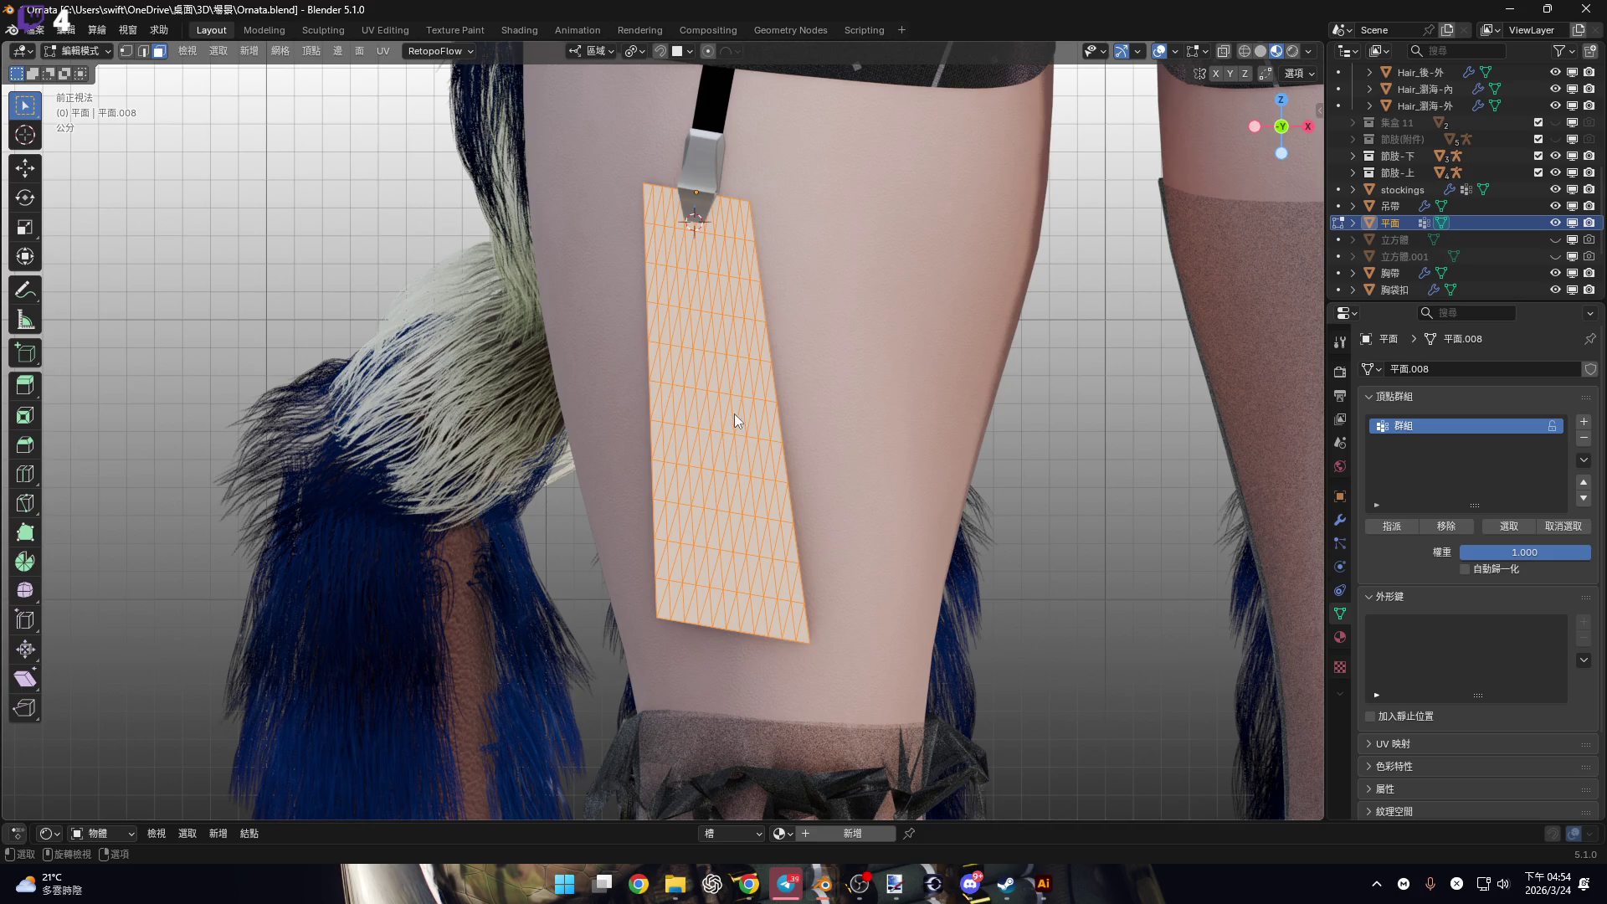
key(Tab)
shift+middle_drag(735, 414, 737, 369)
key(Tab)
Deselect all, then knife-cut a path from the top vertex down and back up.
key(alt+a)
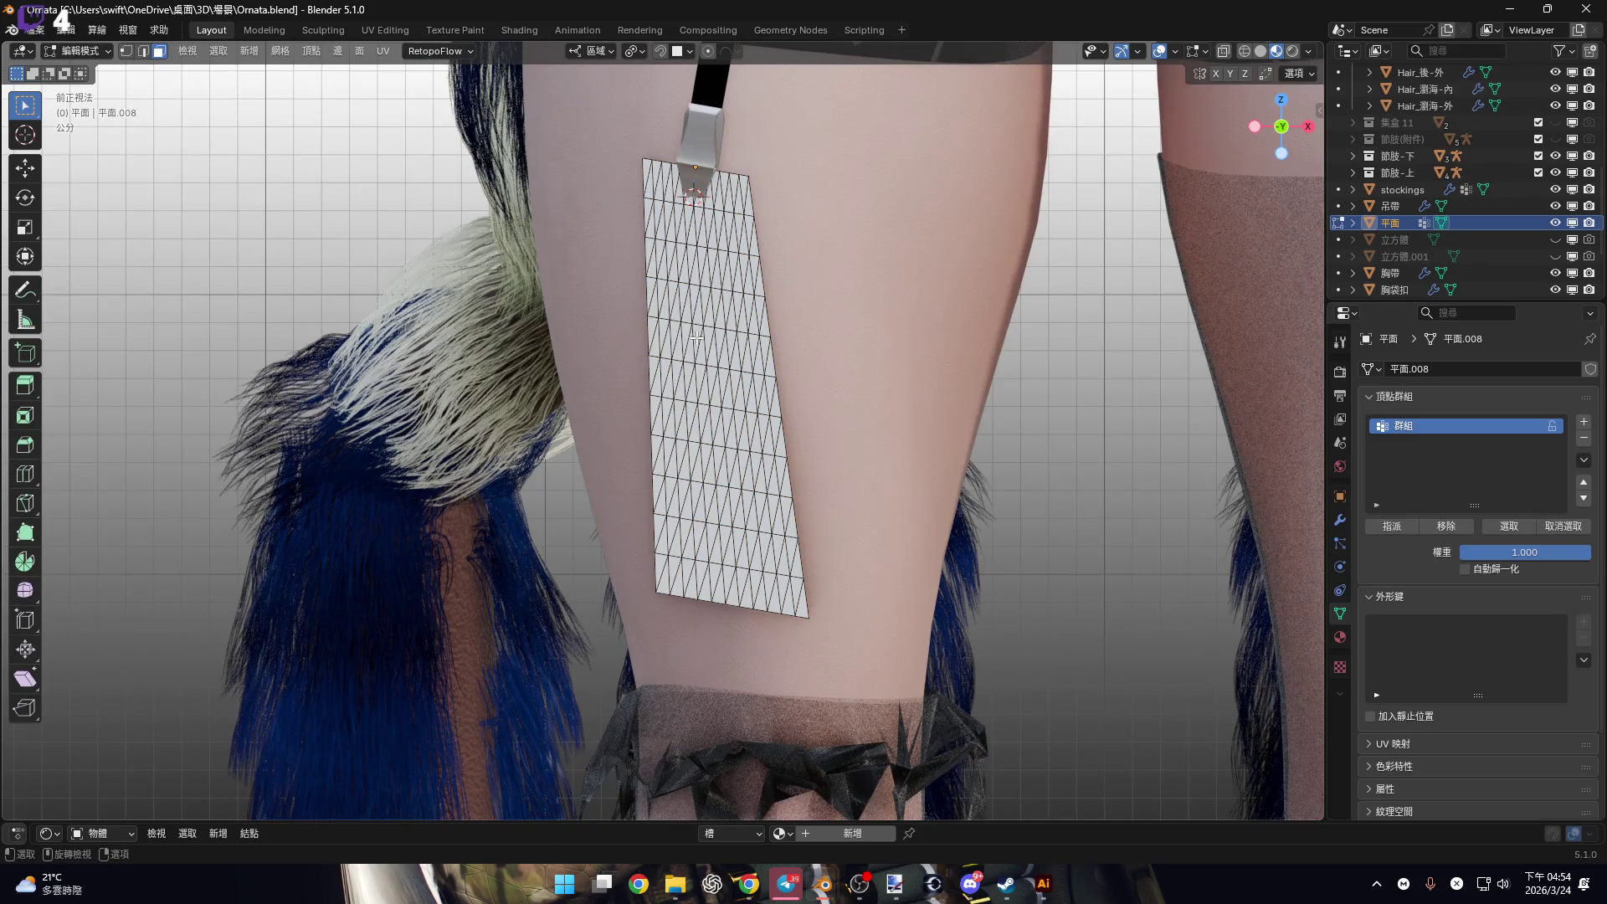
key(k)
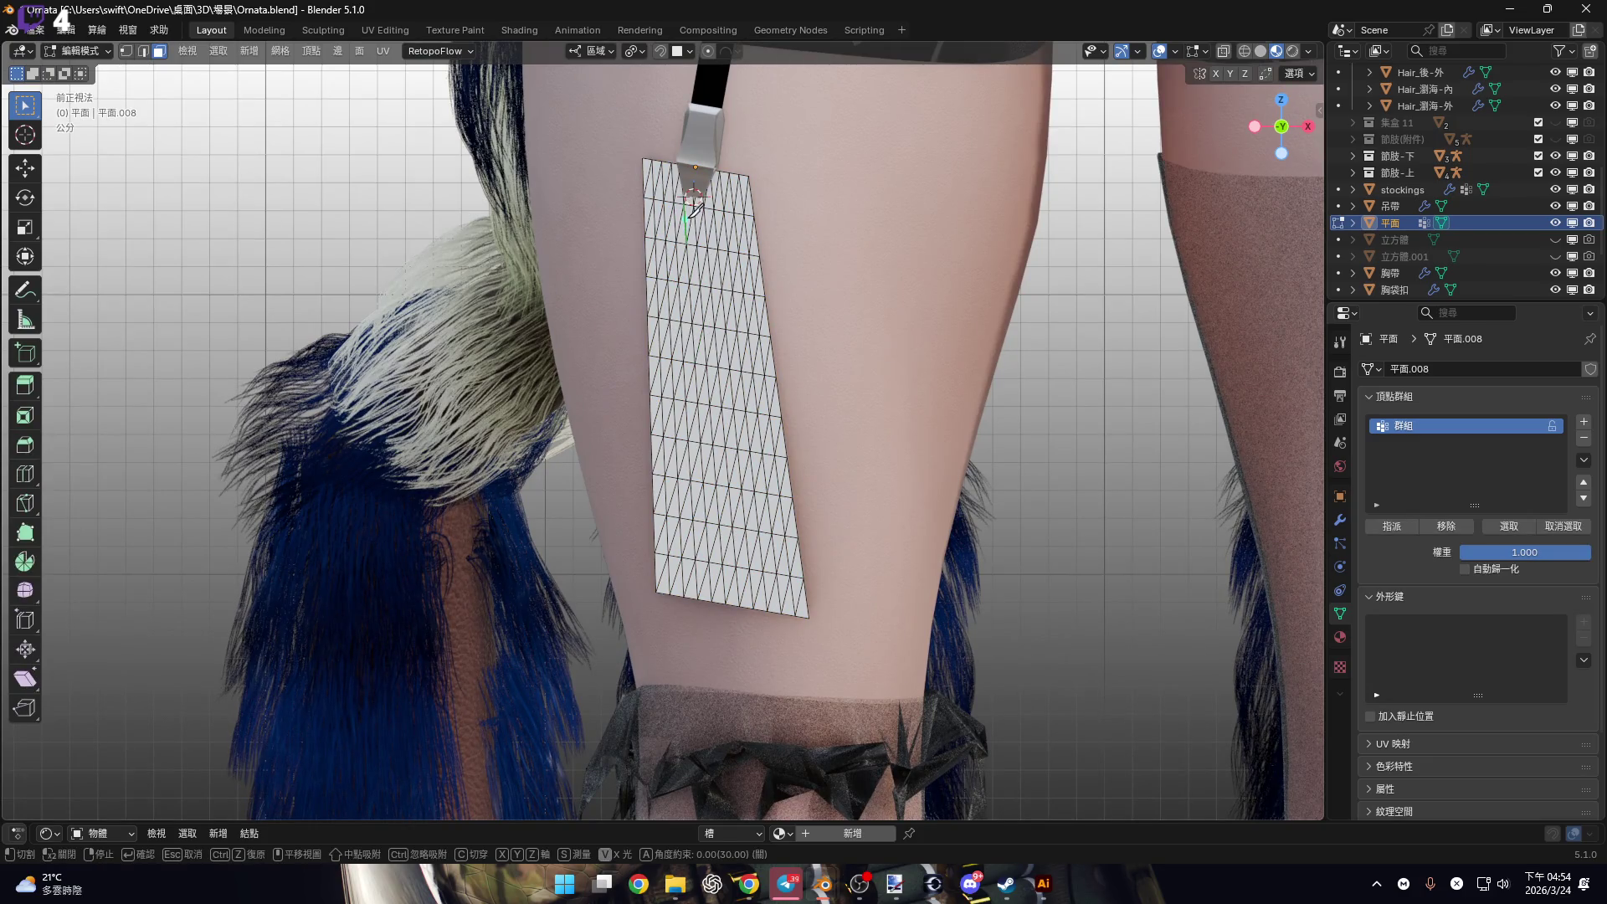
click(693, 196)
mouse_move(667, 448)
mouse_down()
mouse_move(661, 601)
mouse_move(717, 395)
mouse_move(705, 254)
mouse_move(754, 572)
mouse_move(771, 251)
mouse_move(809, 182)
mouse_up()
key(Return)
scroll(316, 223, up, 2)
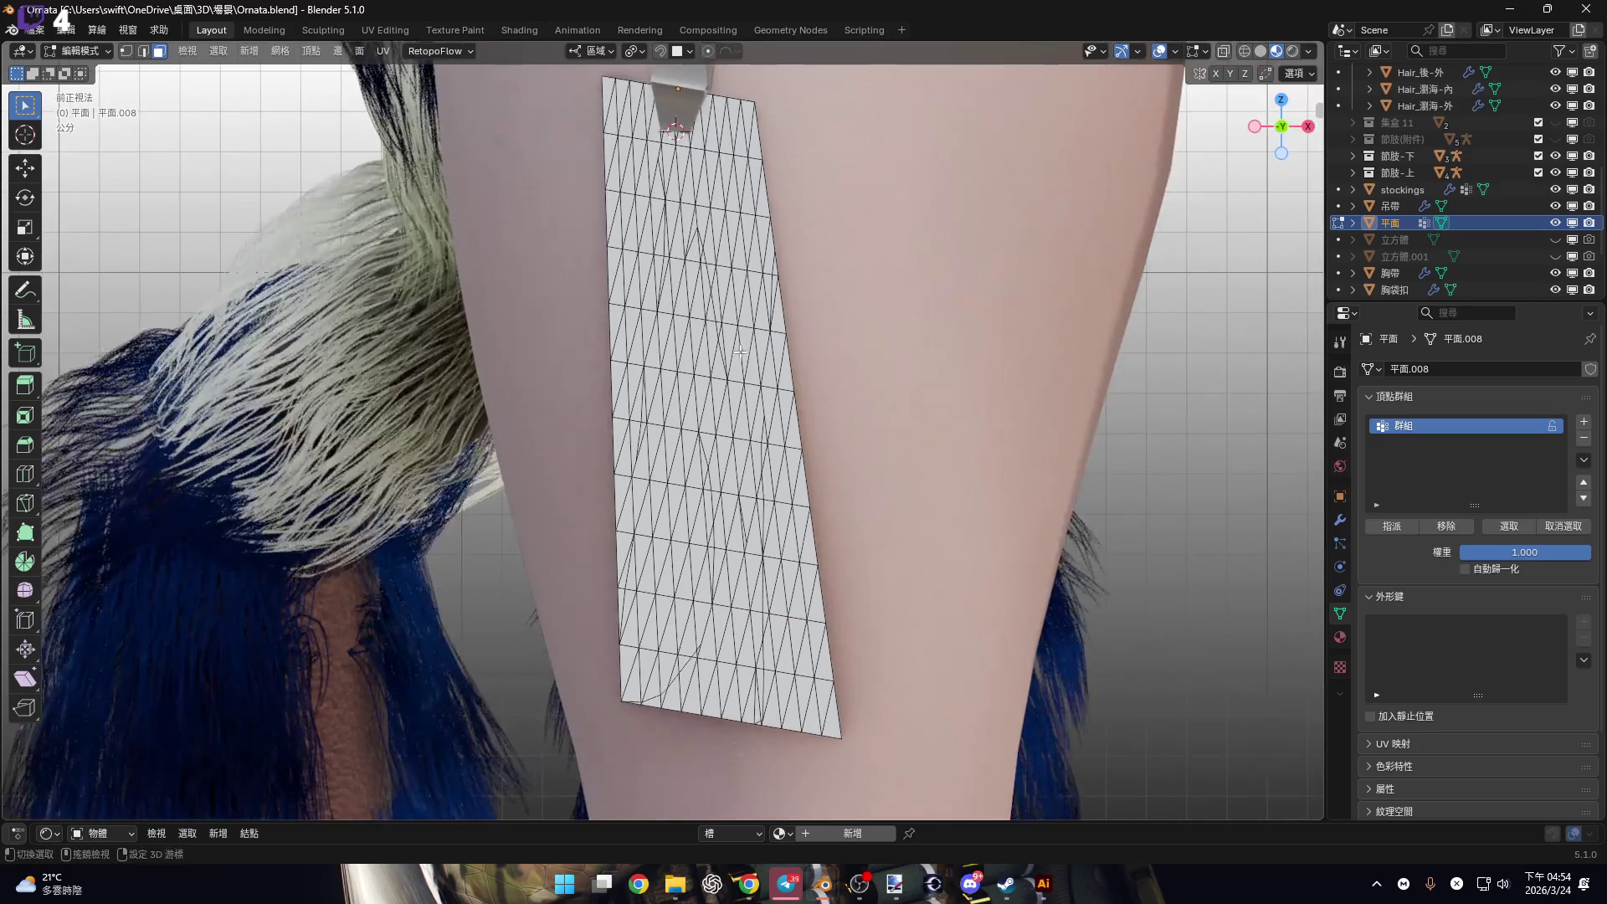
scroll(316, 223, down, 2)
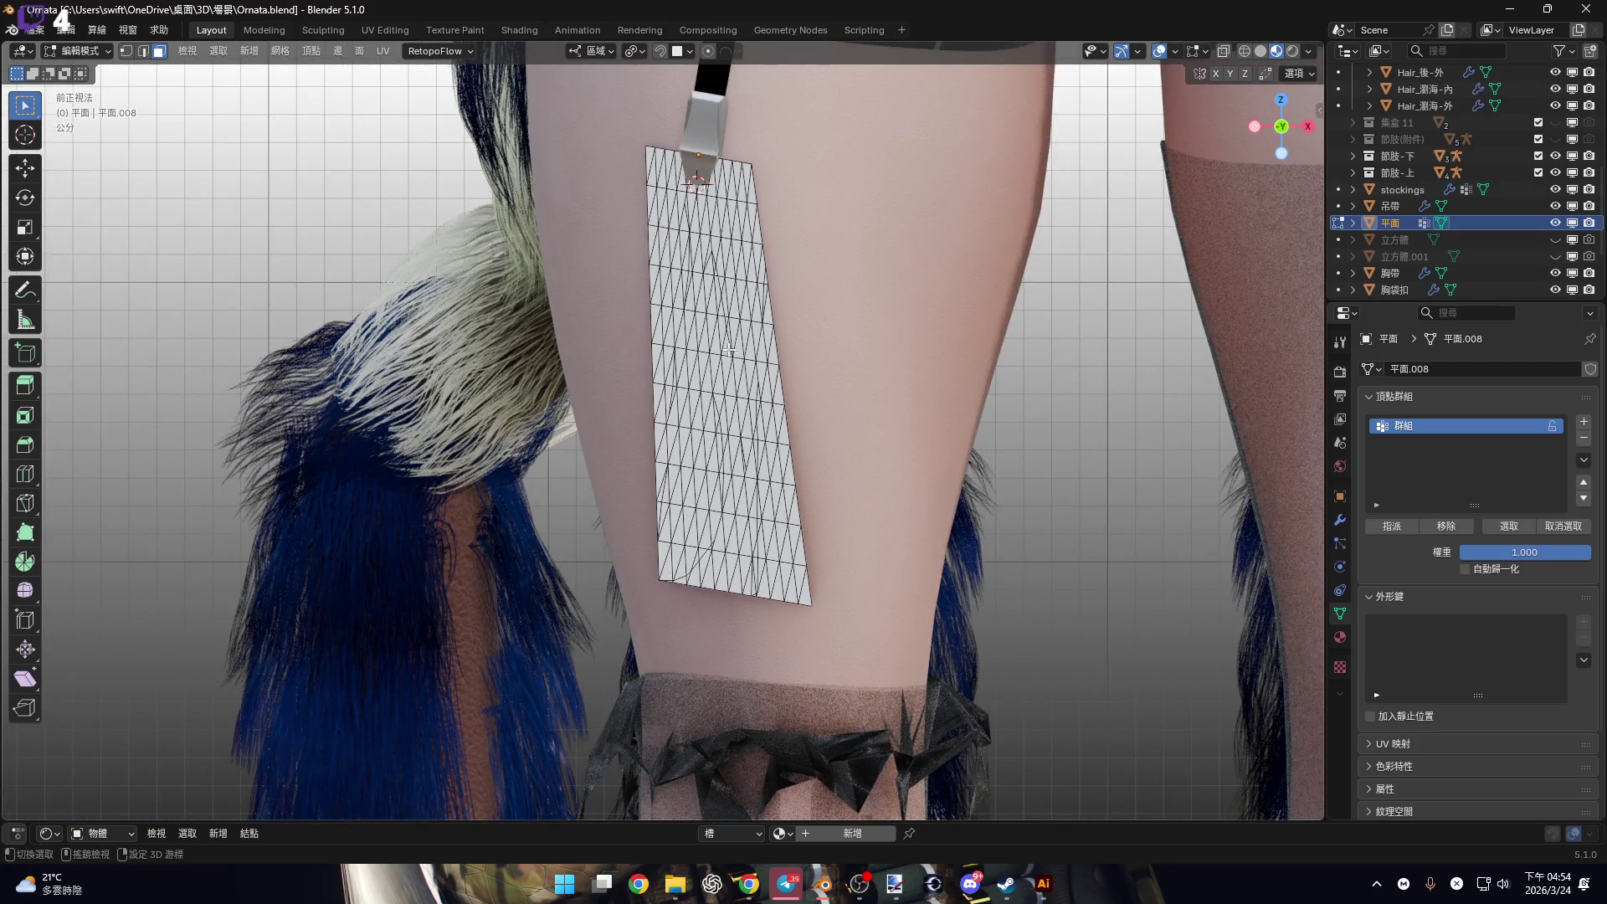
scroll(732, 370, up, 2)
shift+middle_drag(732, 370, 746, 402)
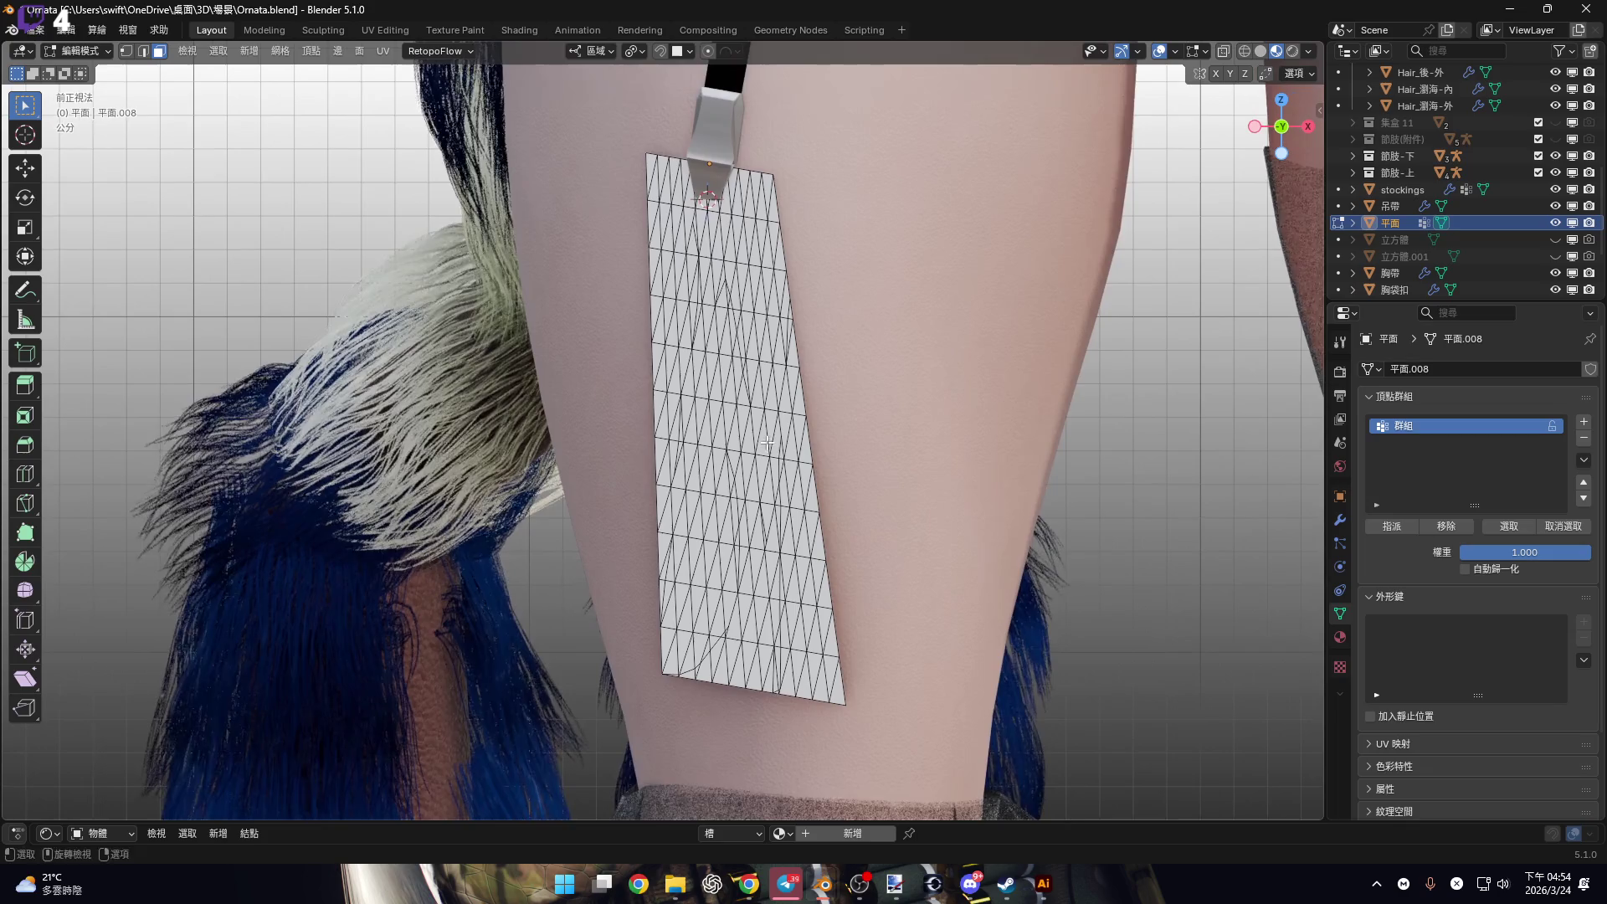
Try a knife cut from the strip's left edge to its bottom edge, then abandon it.
click(25, 502)
scroll(784, 432, down, 2)
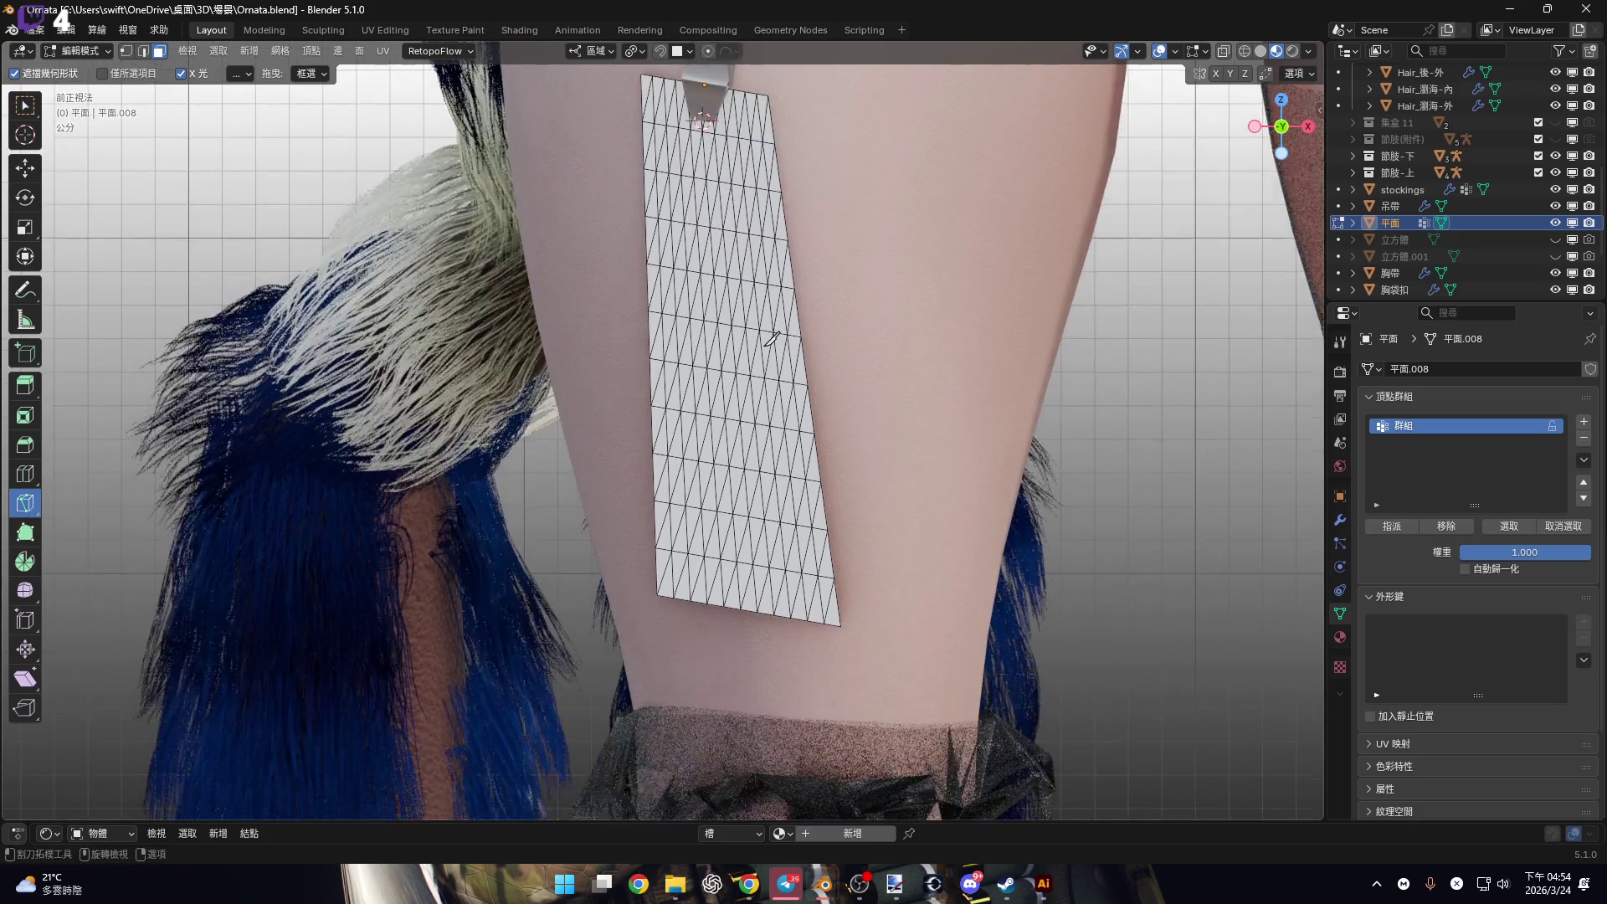
click(680, 220)
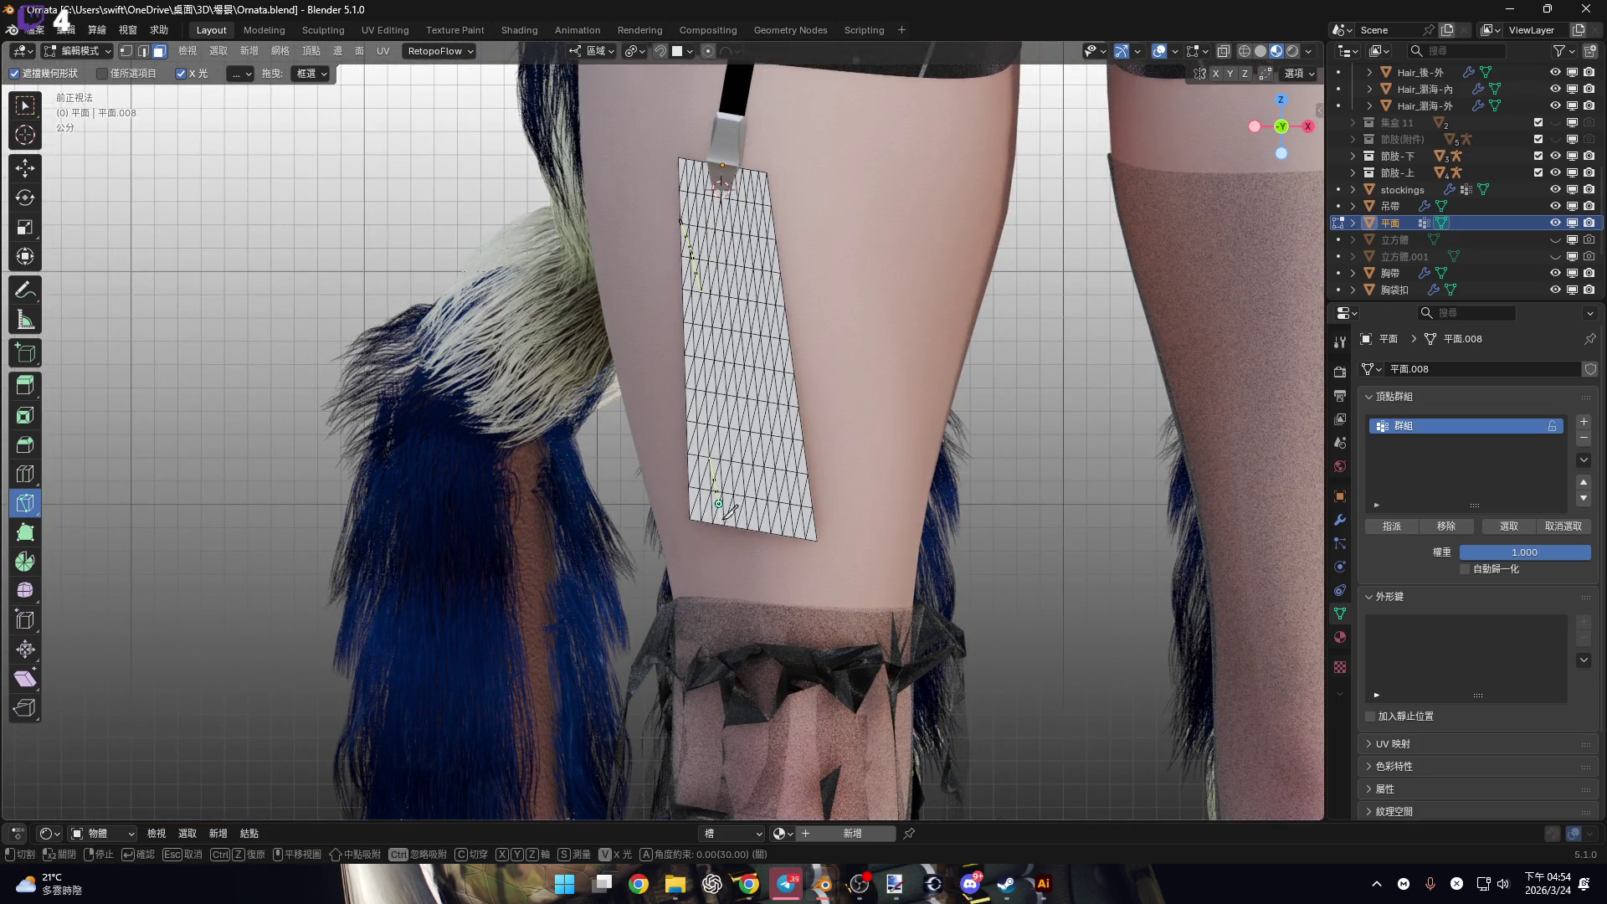
key(Escape)
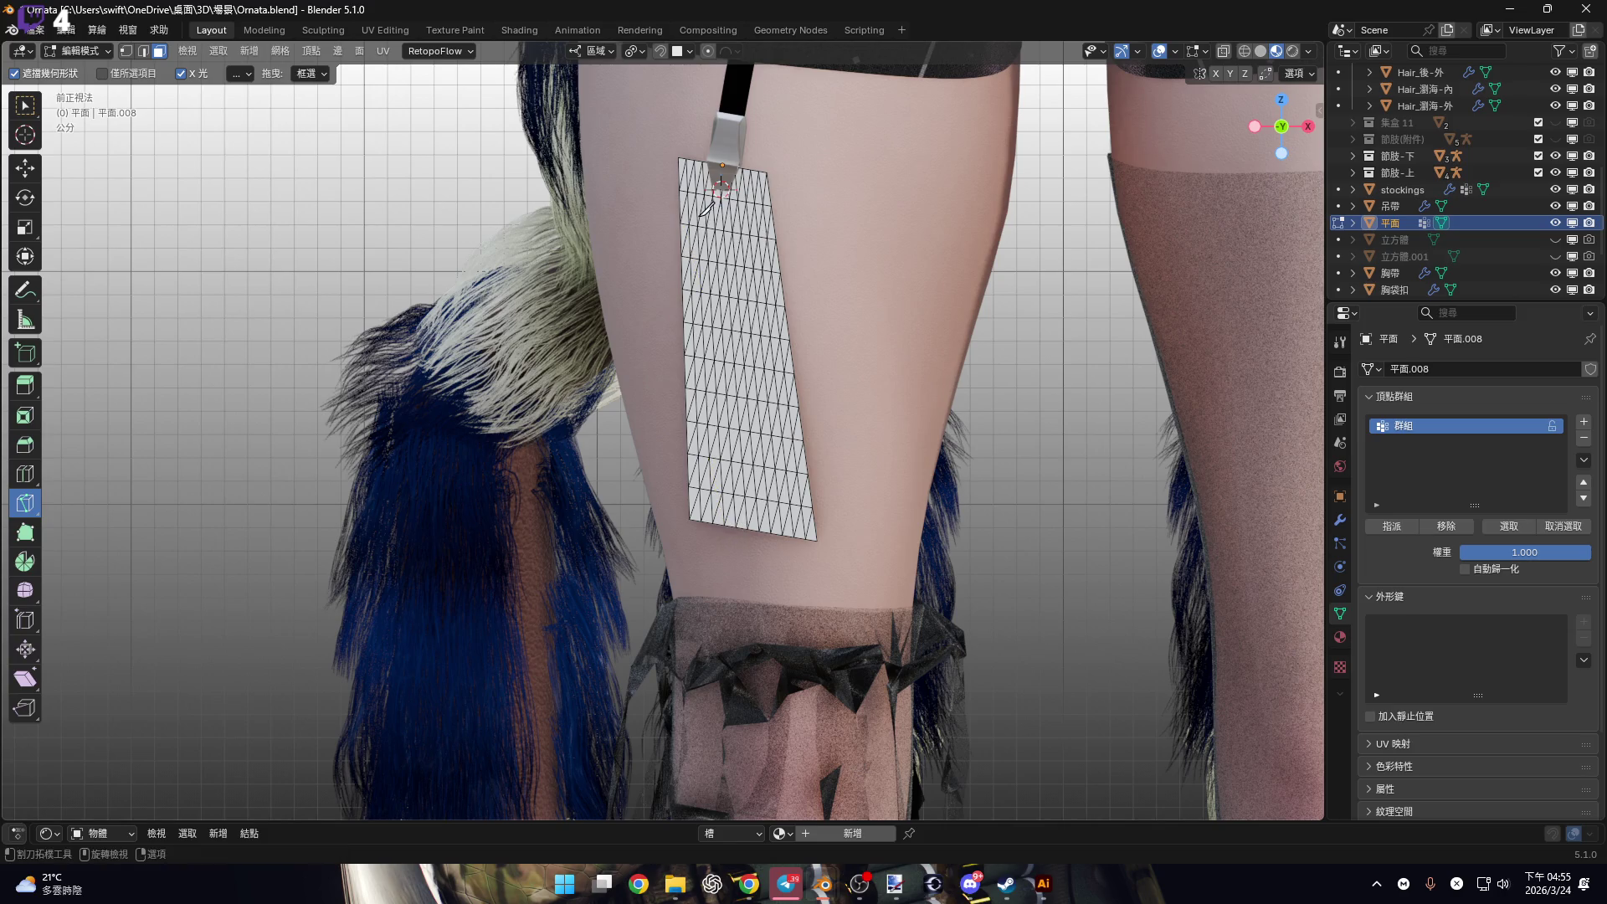
click(689, 225)
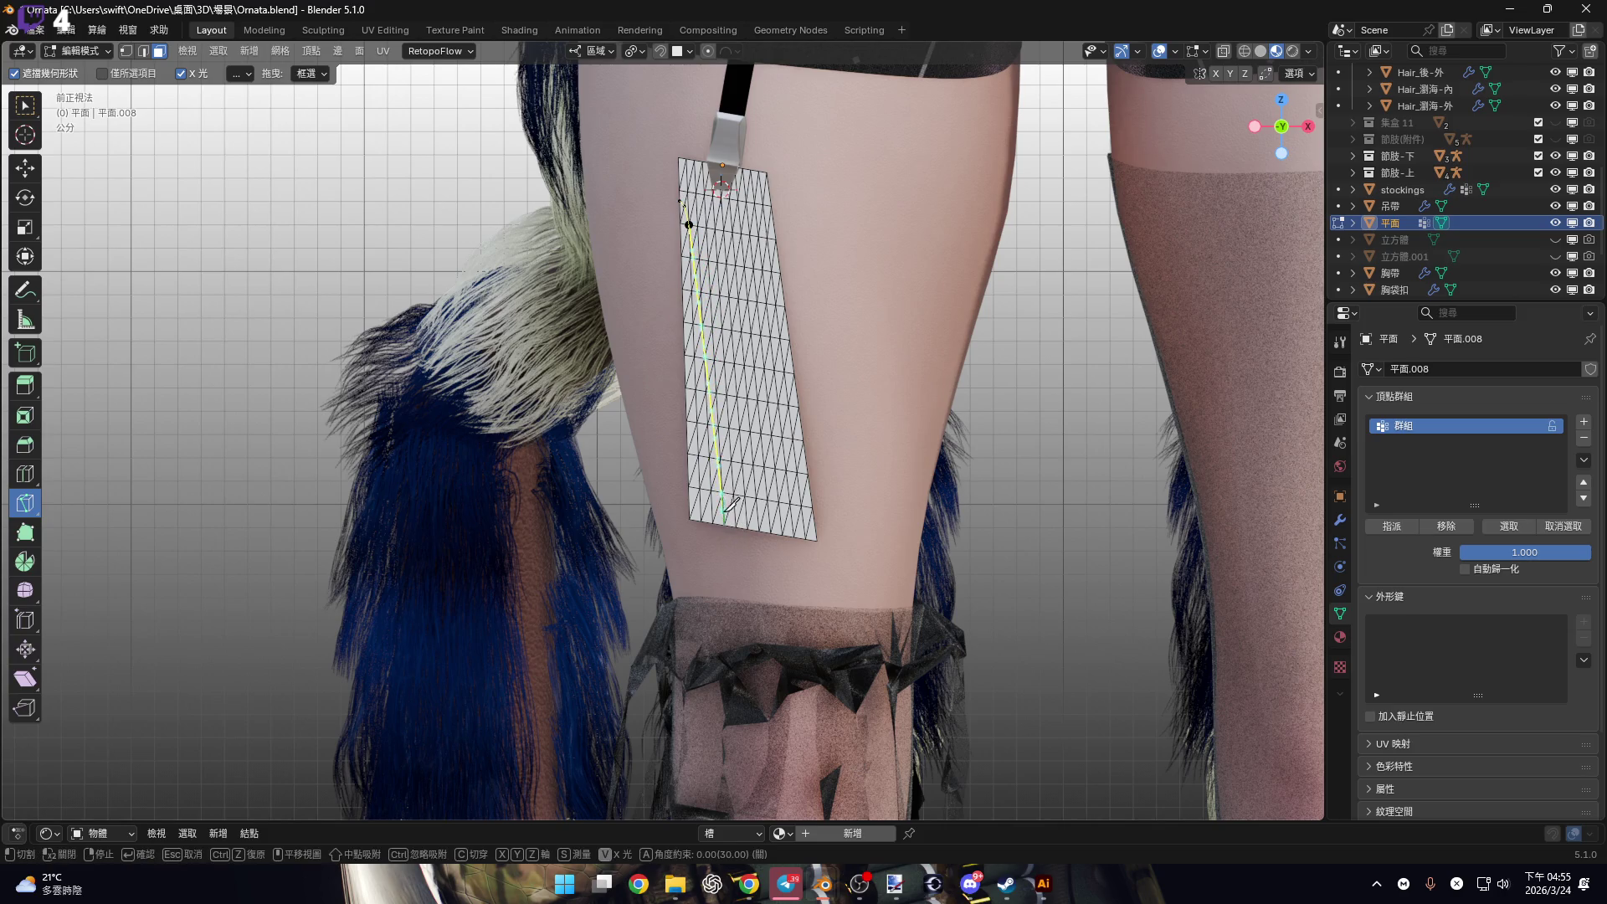
click(725, 532)
key(Return)
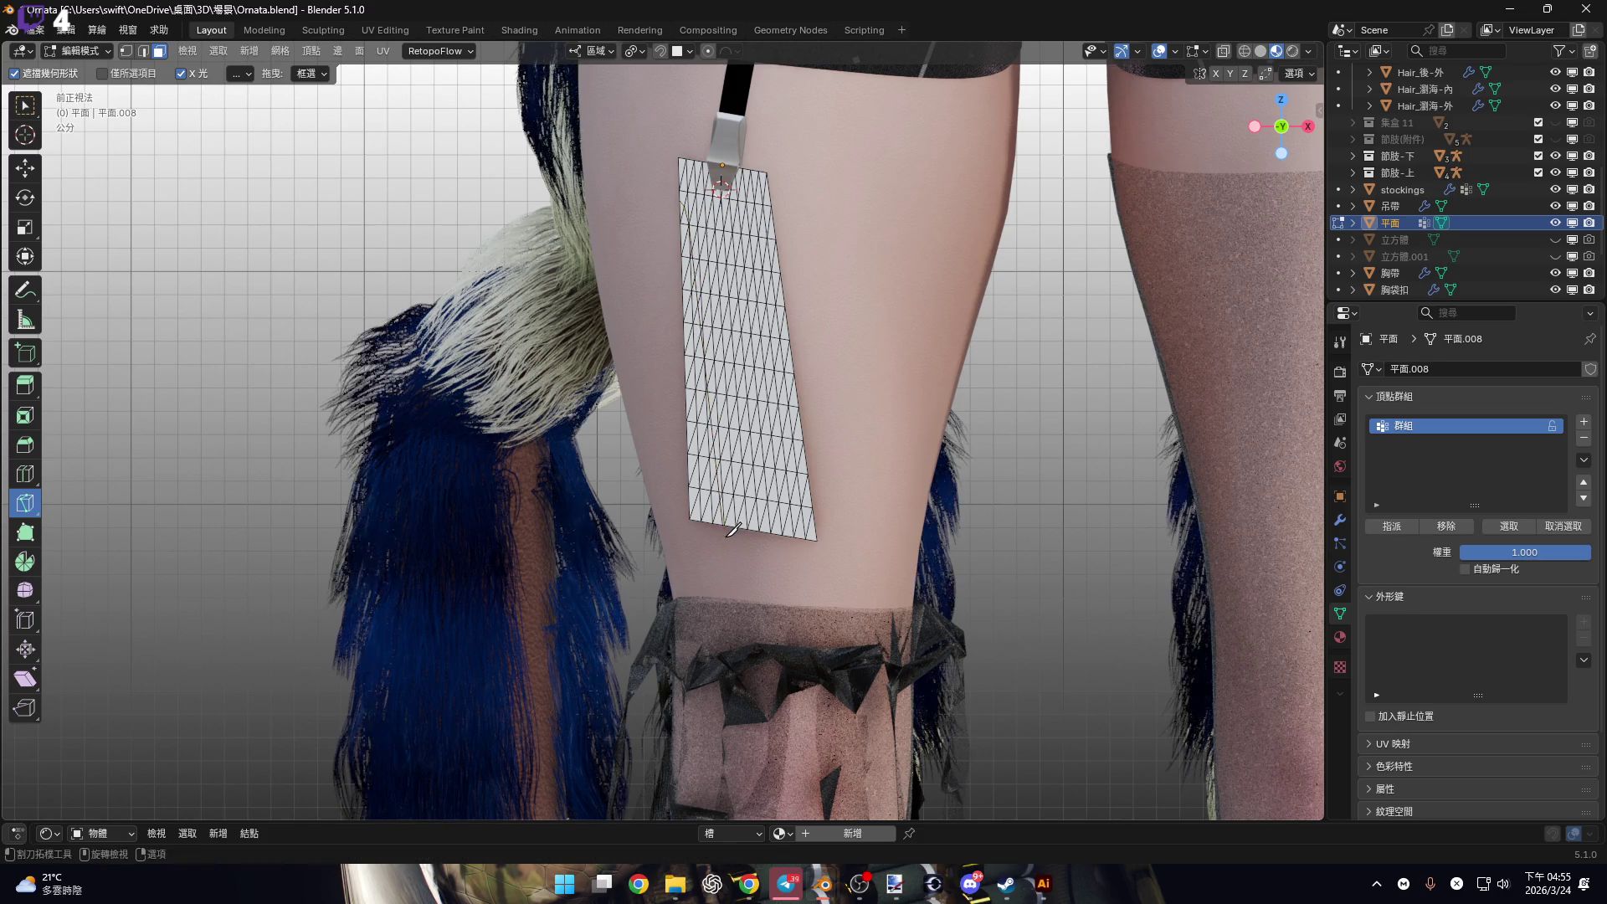
scroll(725, 335, up, 3)
scroll(662, 158, down, 1)
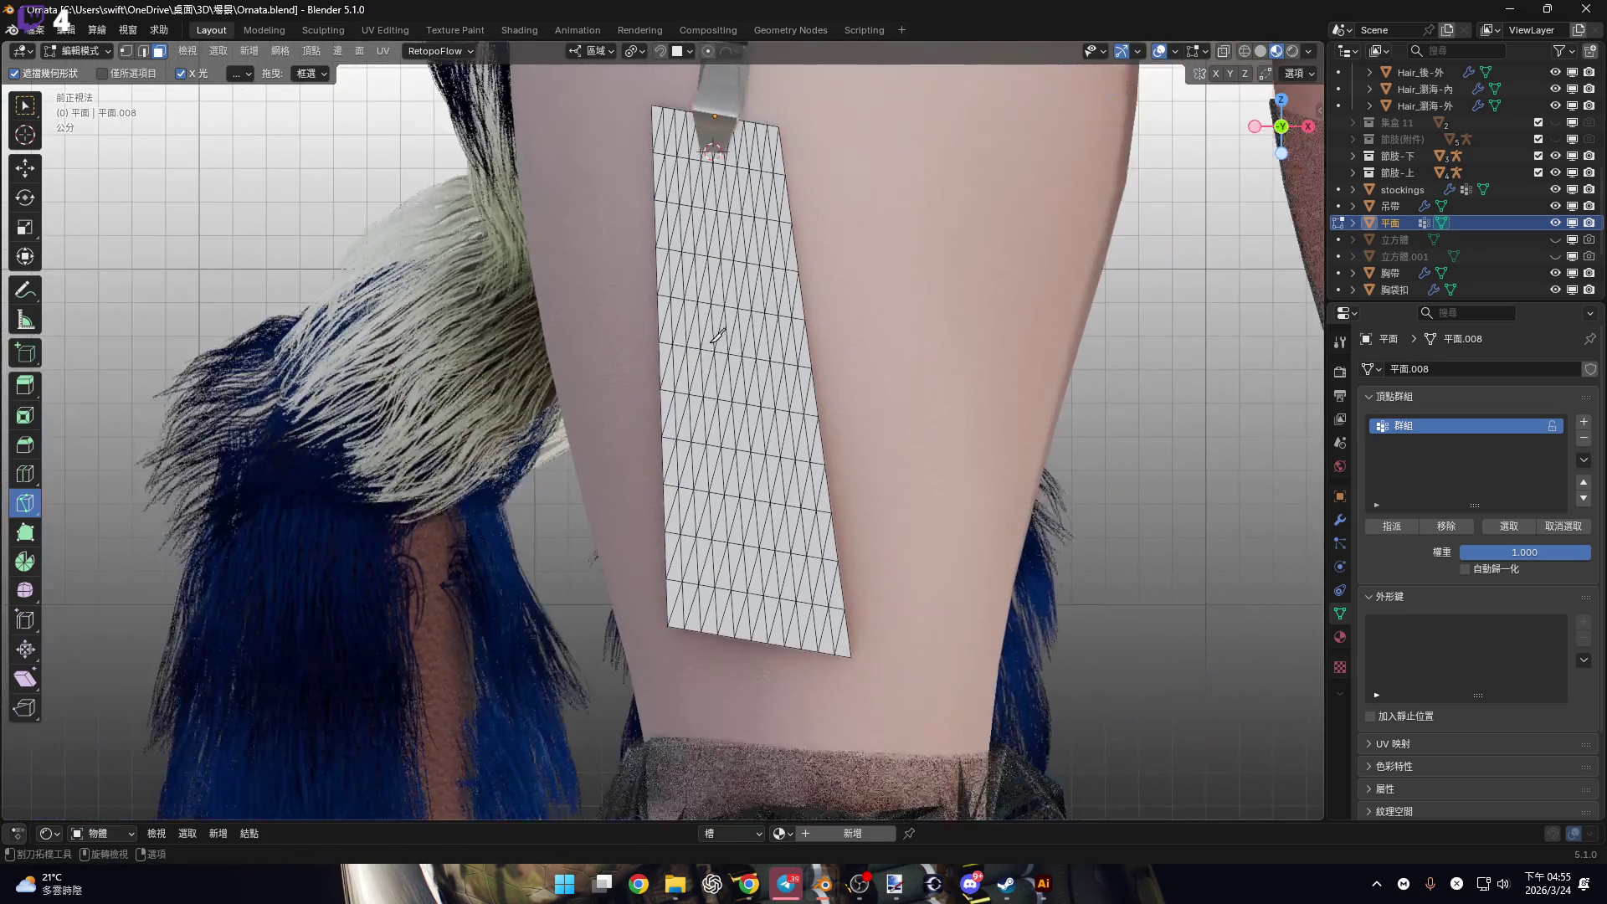
middle_drag(670, 180, 670, 191)
Knife-cut a zigzag alternating between the strip's top and bottom edges and confirm it.
click(670, 203)
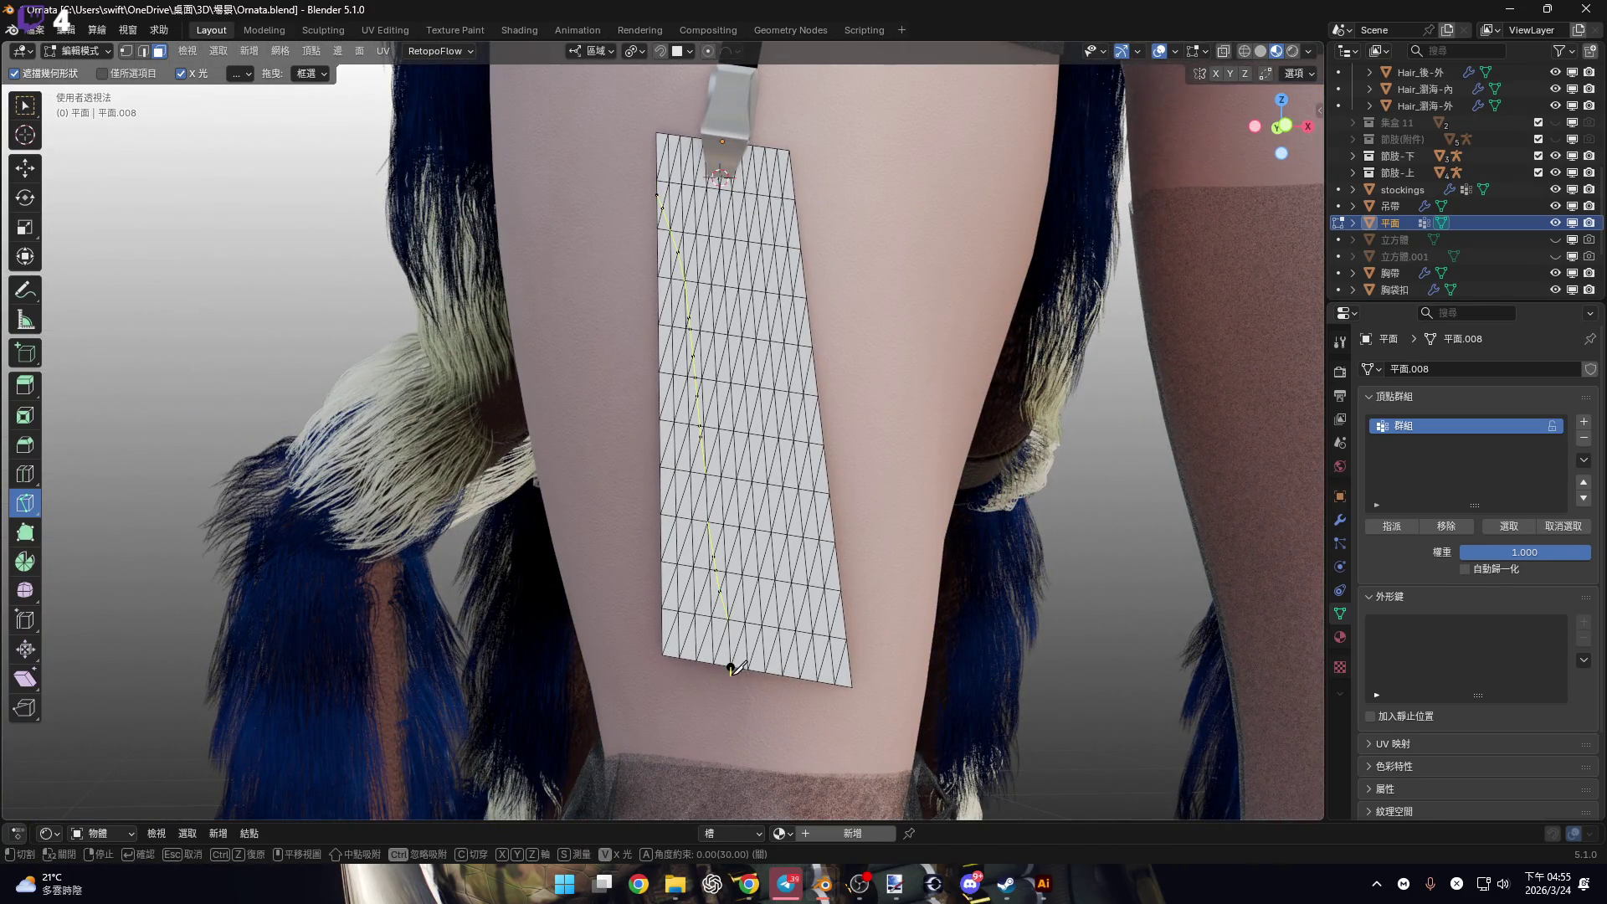
click(727, 597)
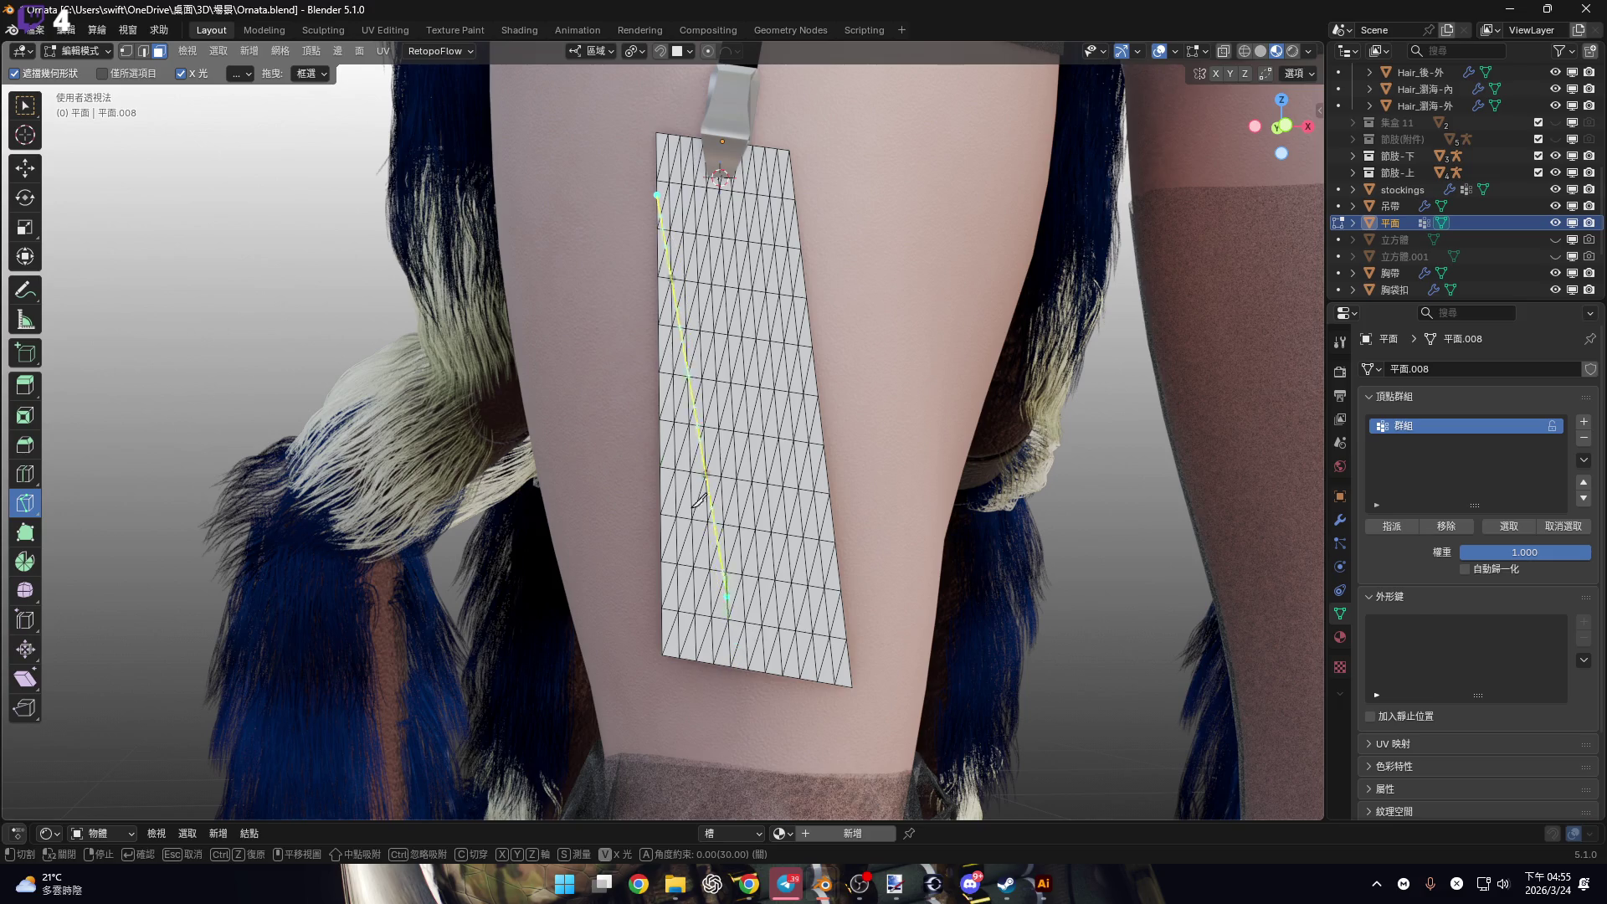
click(731, 667)
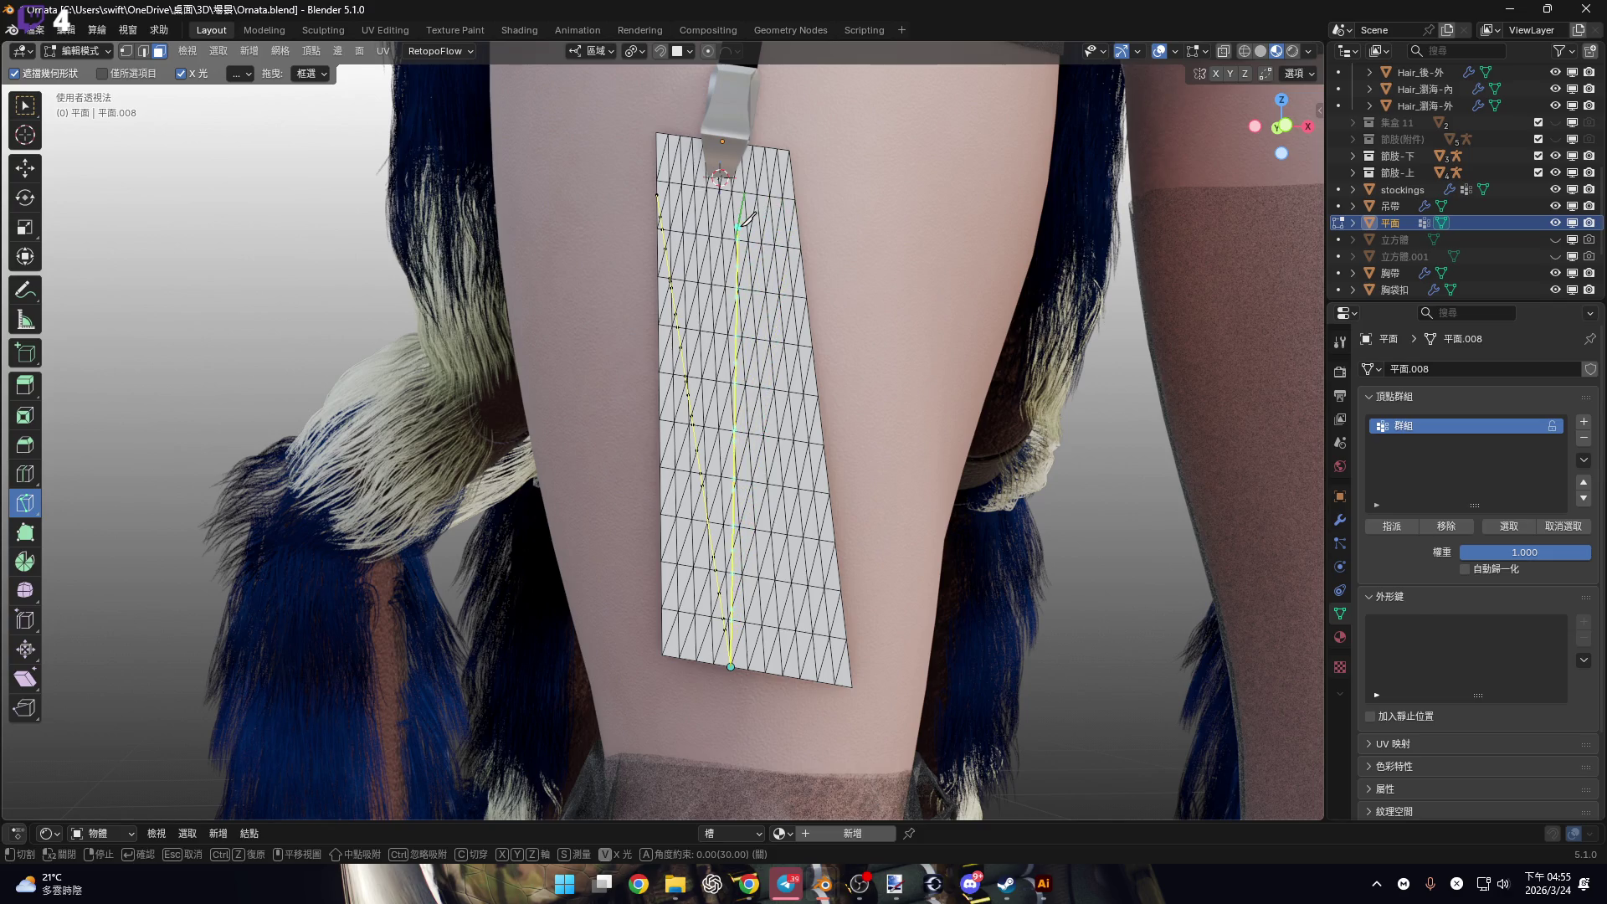
click(738, 227)
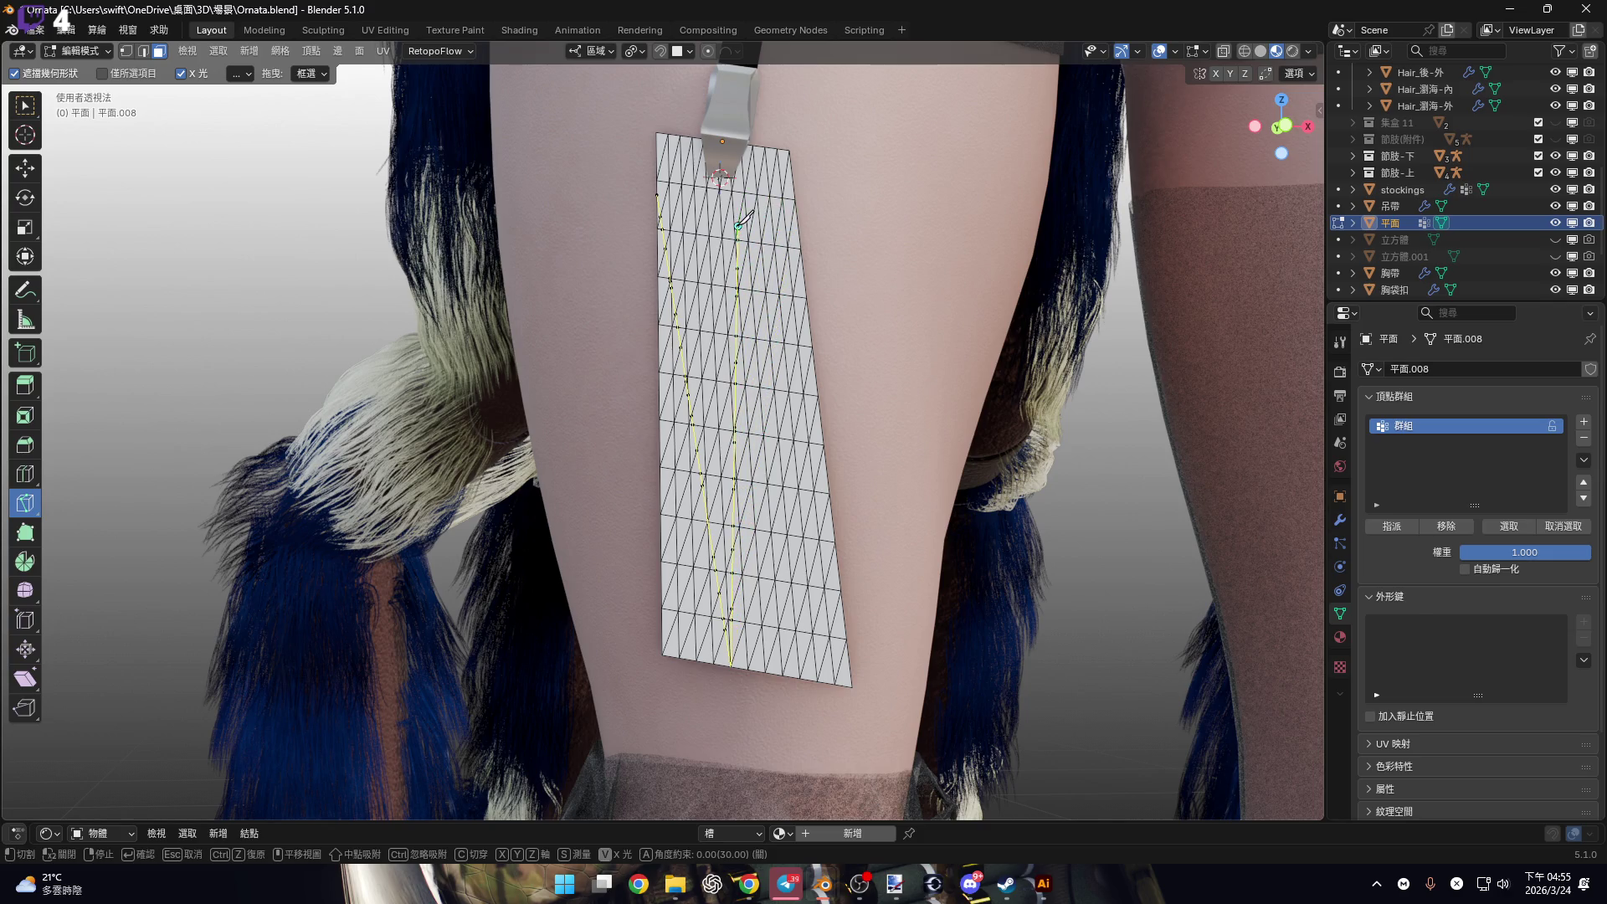
click(800, 678)
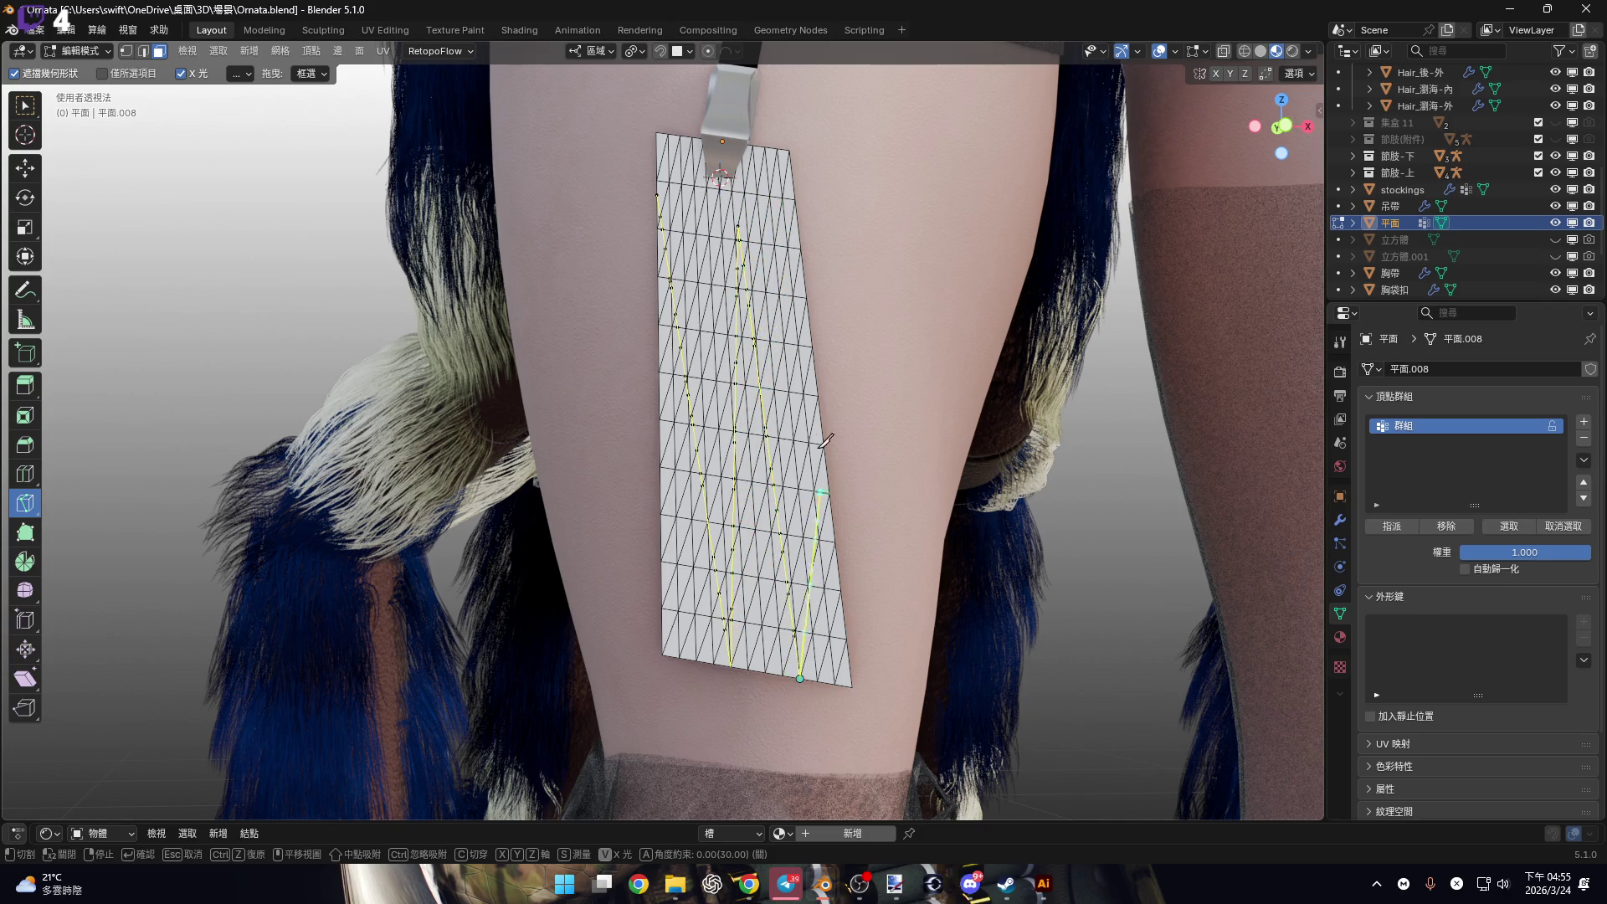
click(801, 249)
shift+middle_drag(854, 305, 826, 388)
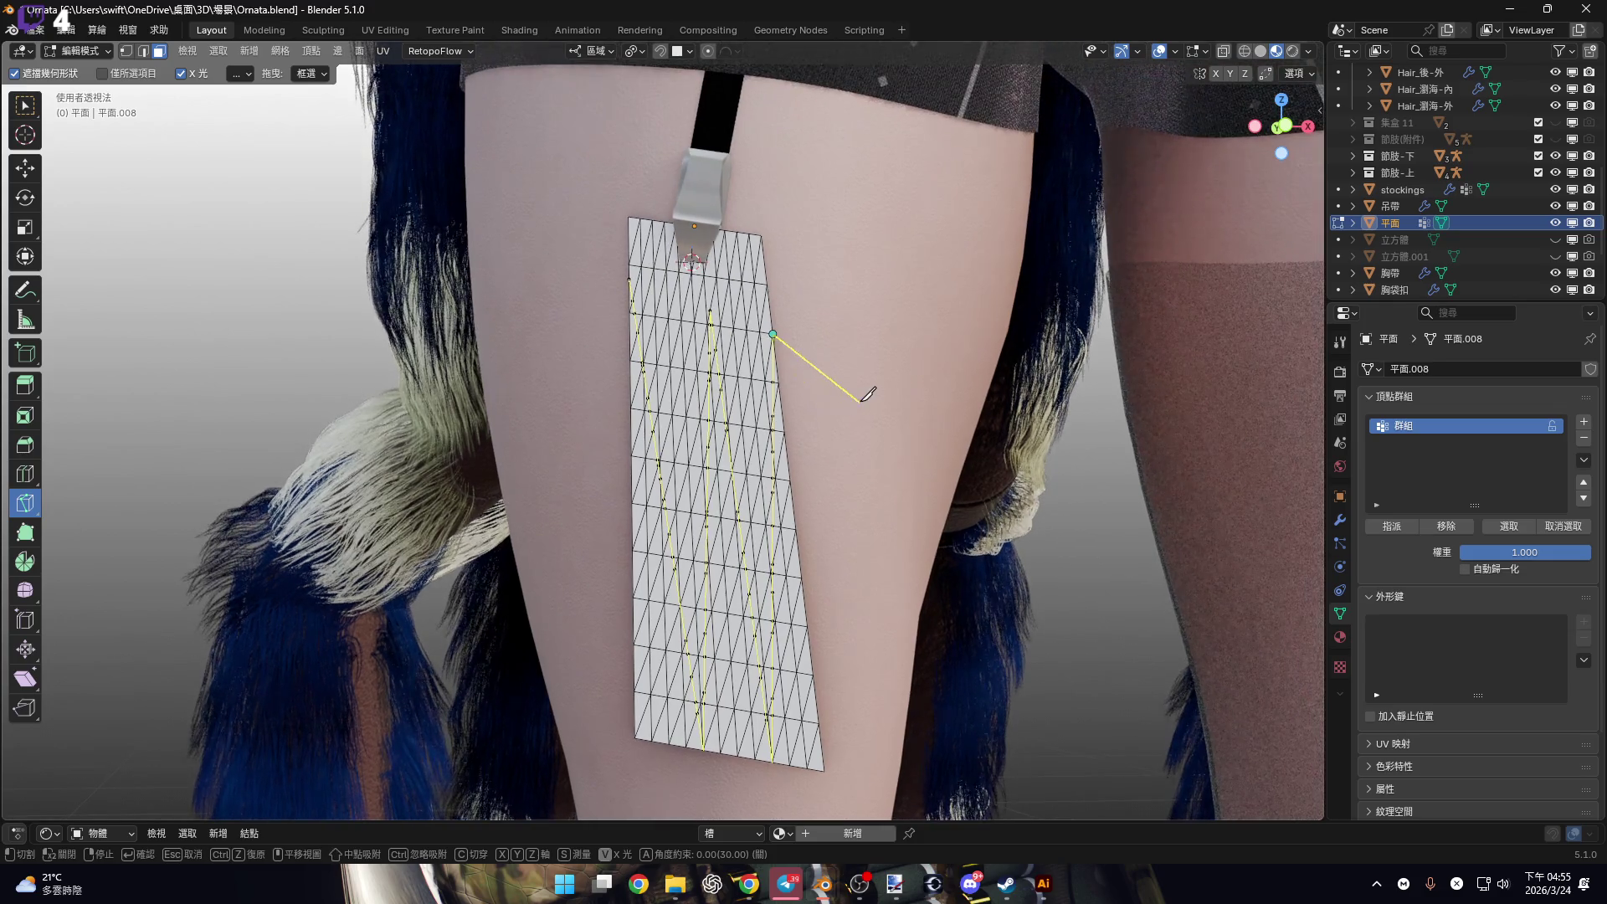
key(Return)
Frame the strip in front orthographic view, discard a trial cut, and deselect everything.
mouse_move(788, 453)
middle_down()
mouse_move(818, 369)
mouse_move(761, 374)
mouse_move(781, 415)
middle_up()
scroll(781, 414, down, 5)
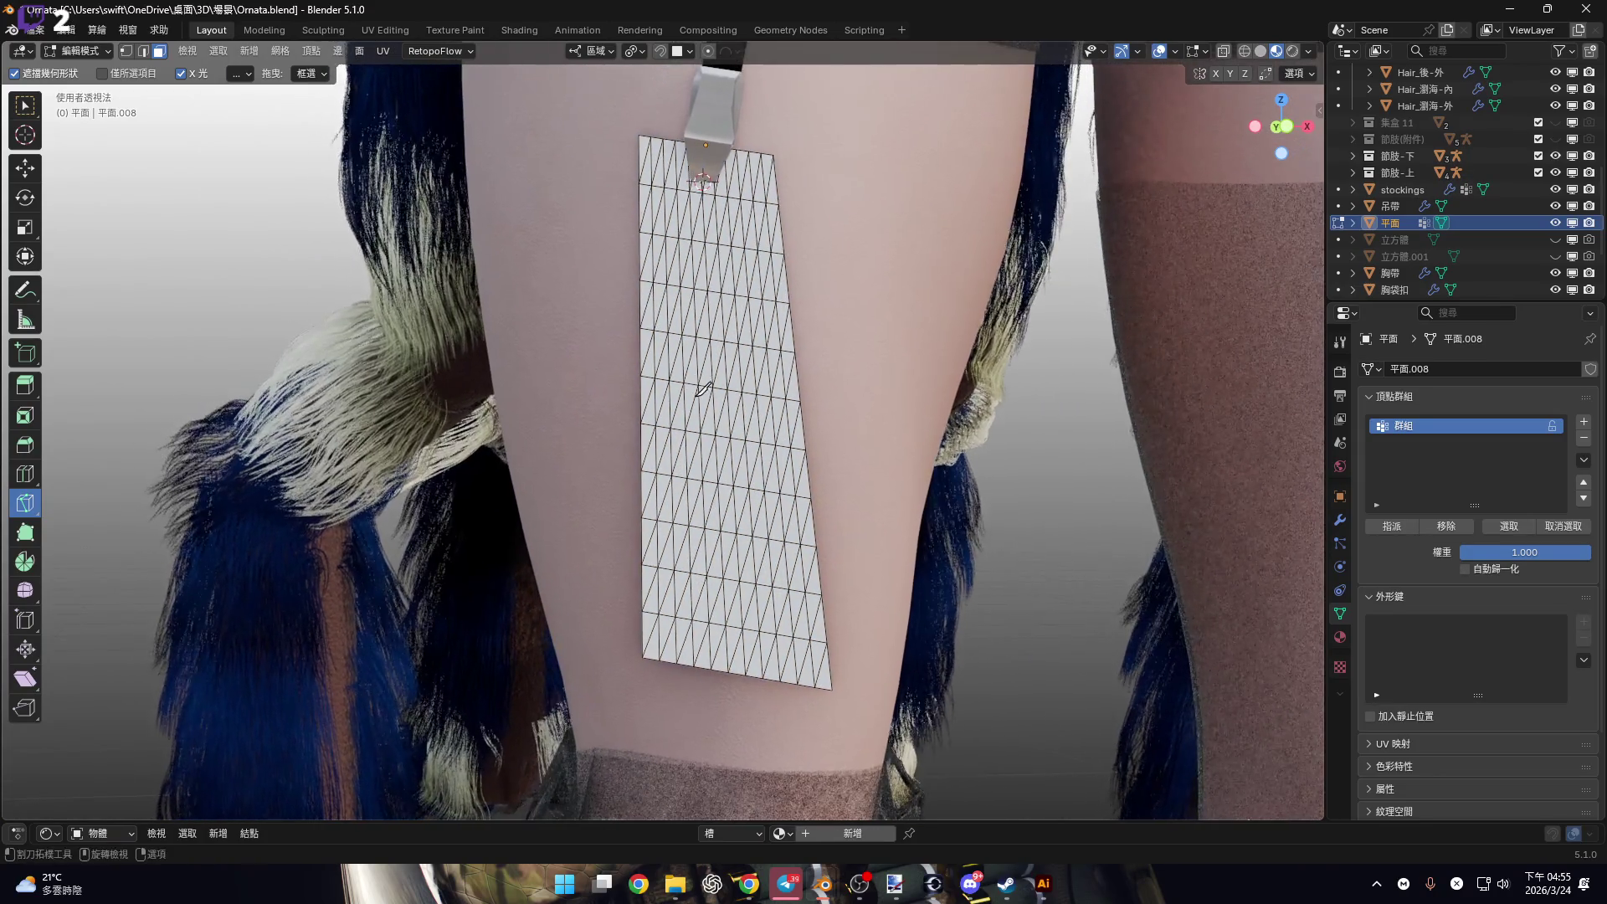
key(Home)
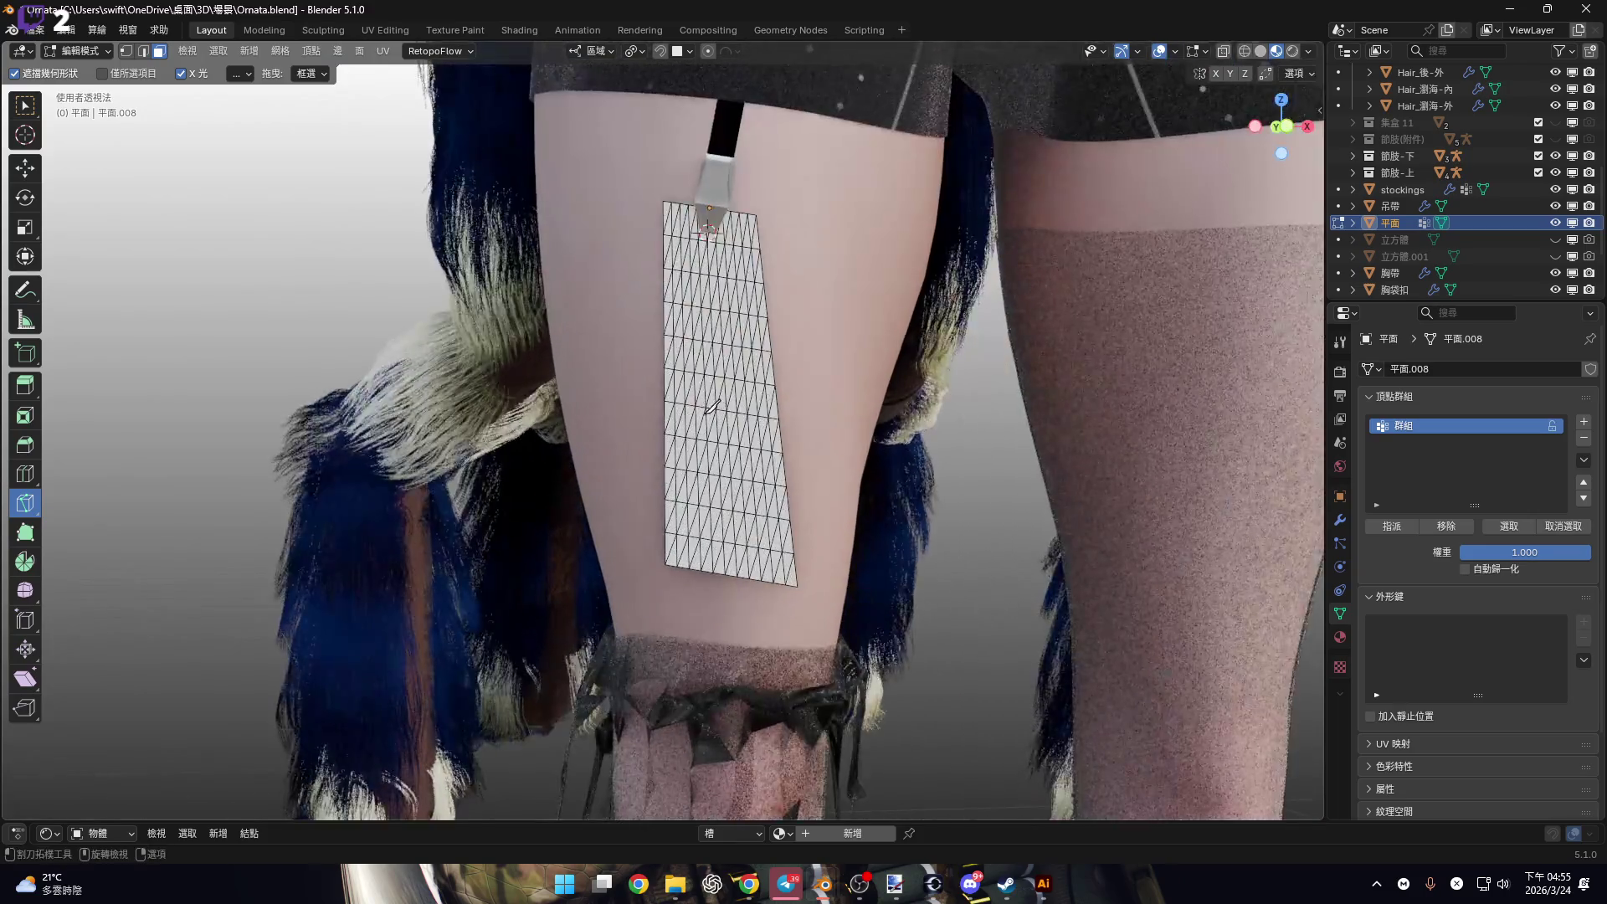
key(a)
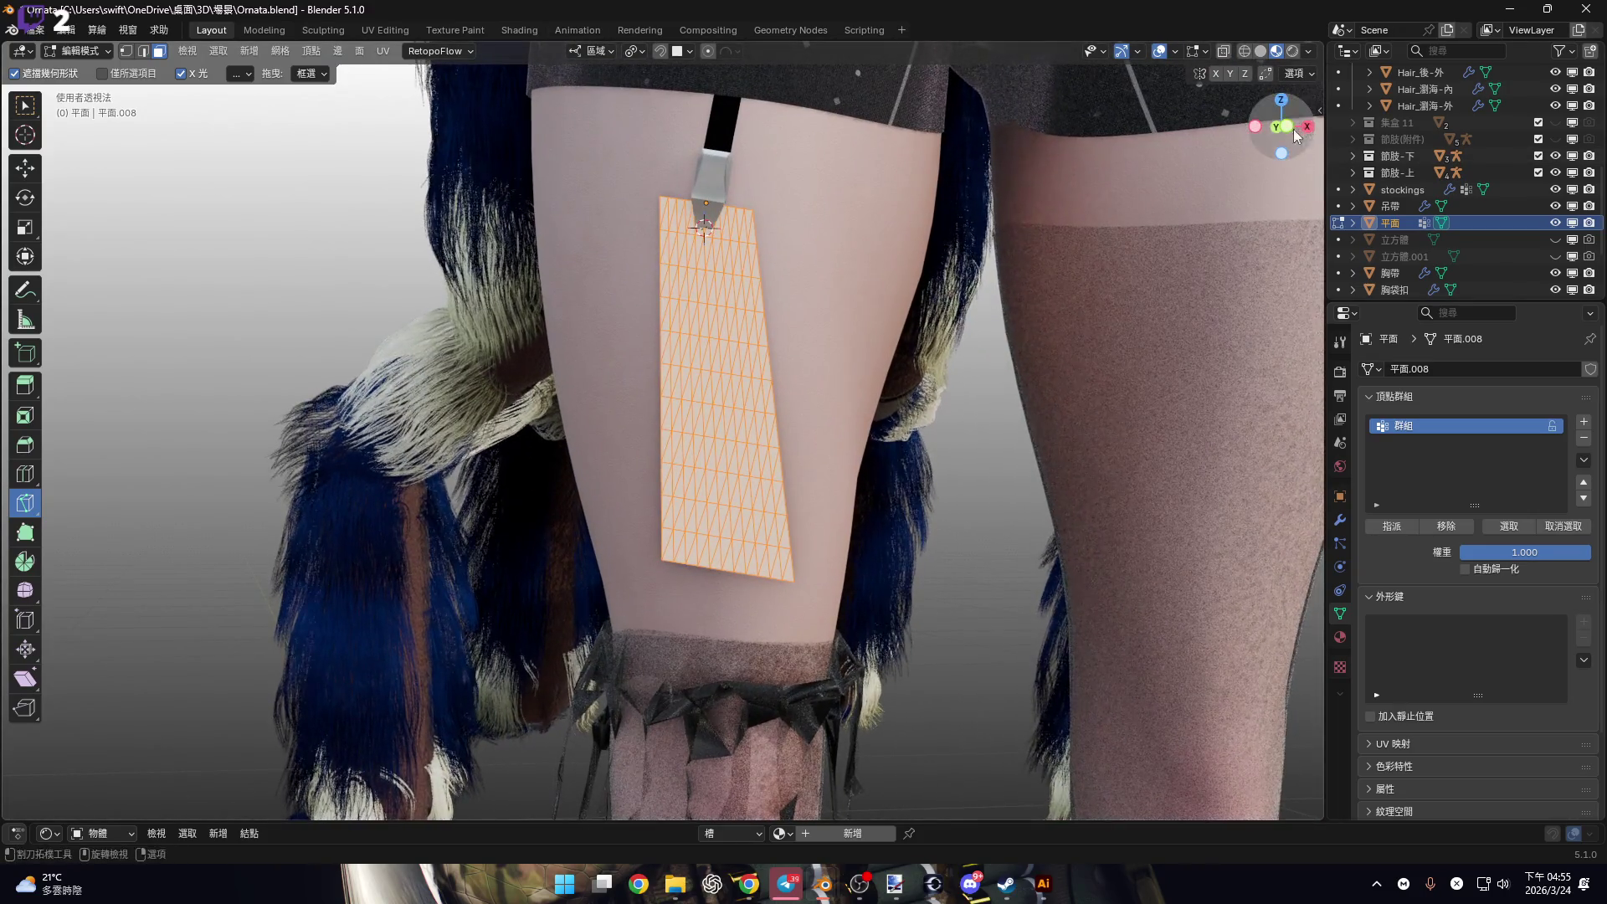
click(1282, 127)
scroll(728, 314, up, 4)
scroll(728, 314, down, 3)
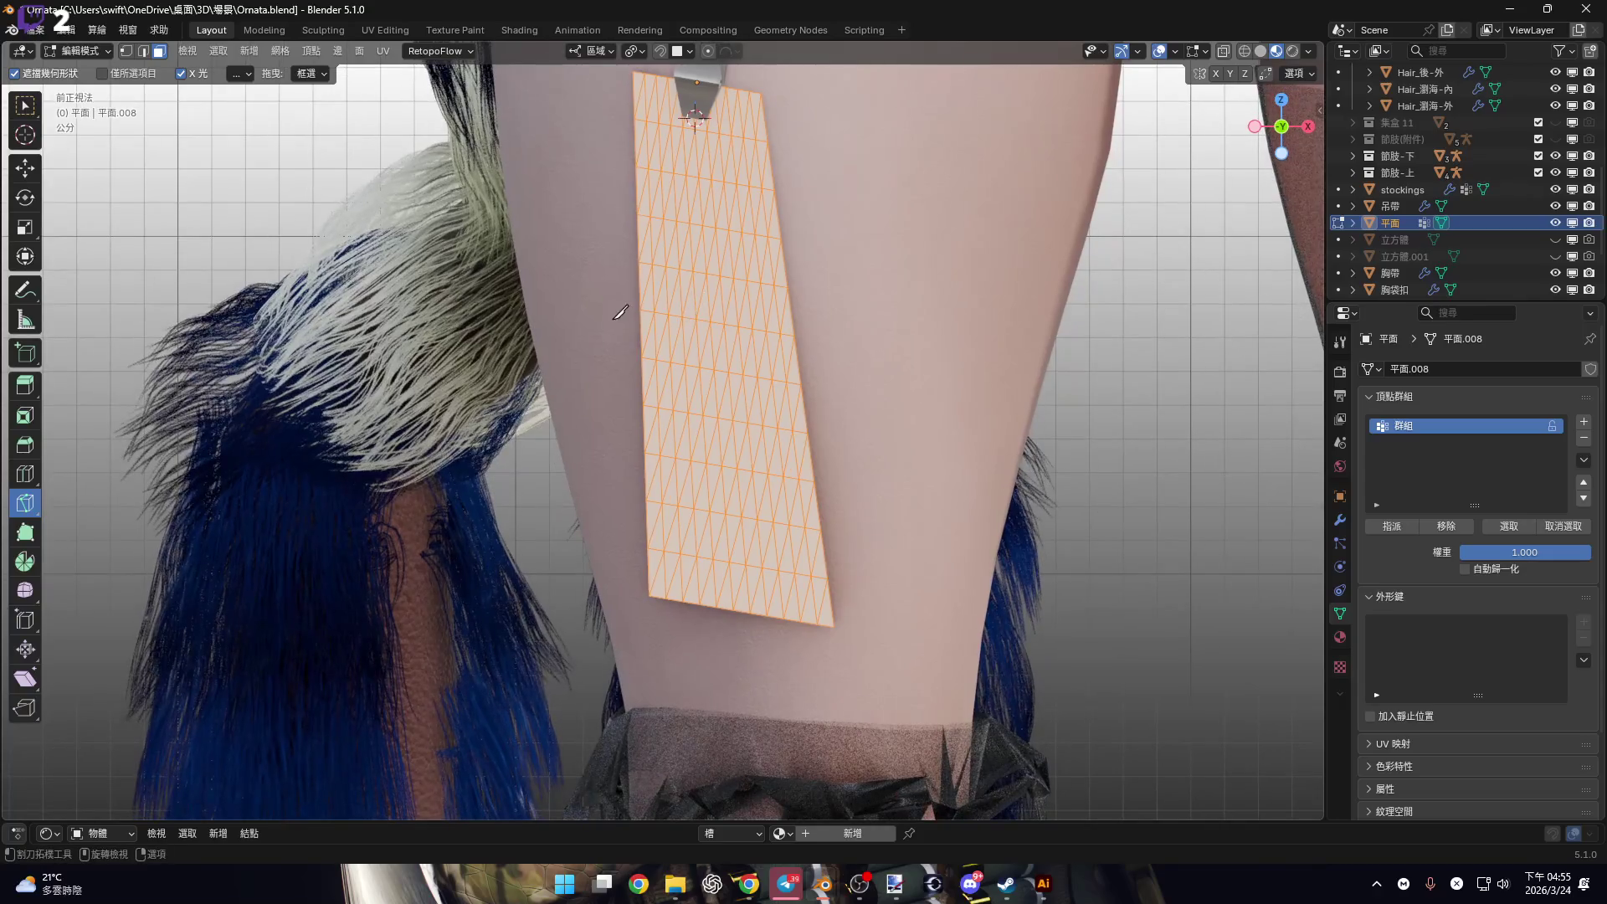
key(k)
click(584, 316)
key(Escape)
key(ctrl+f)
key(Escape)
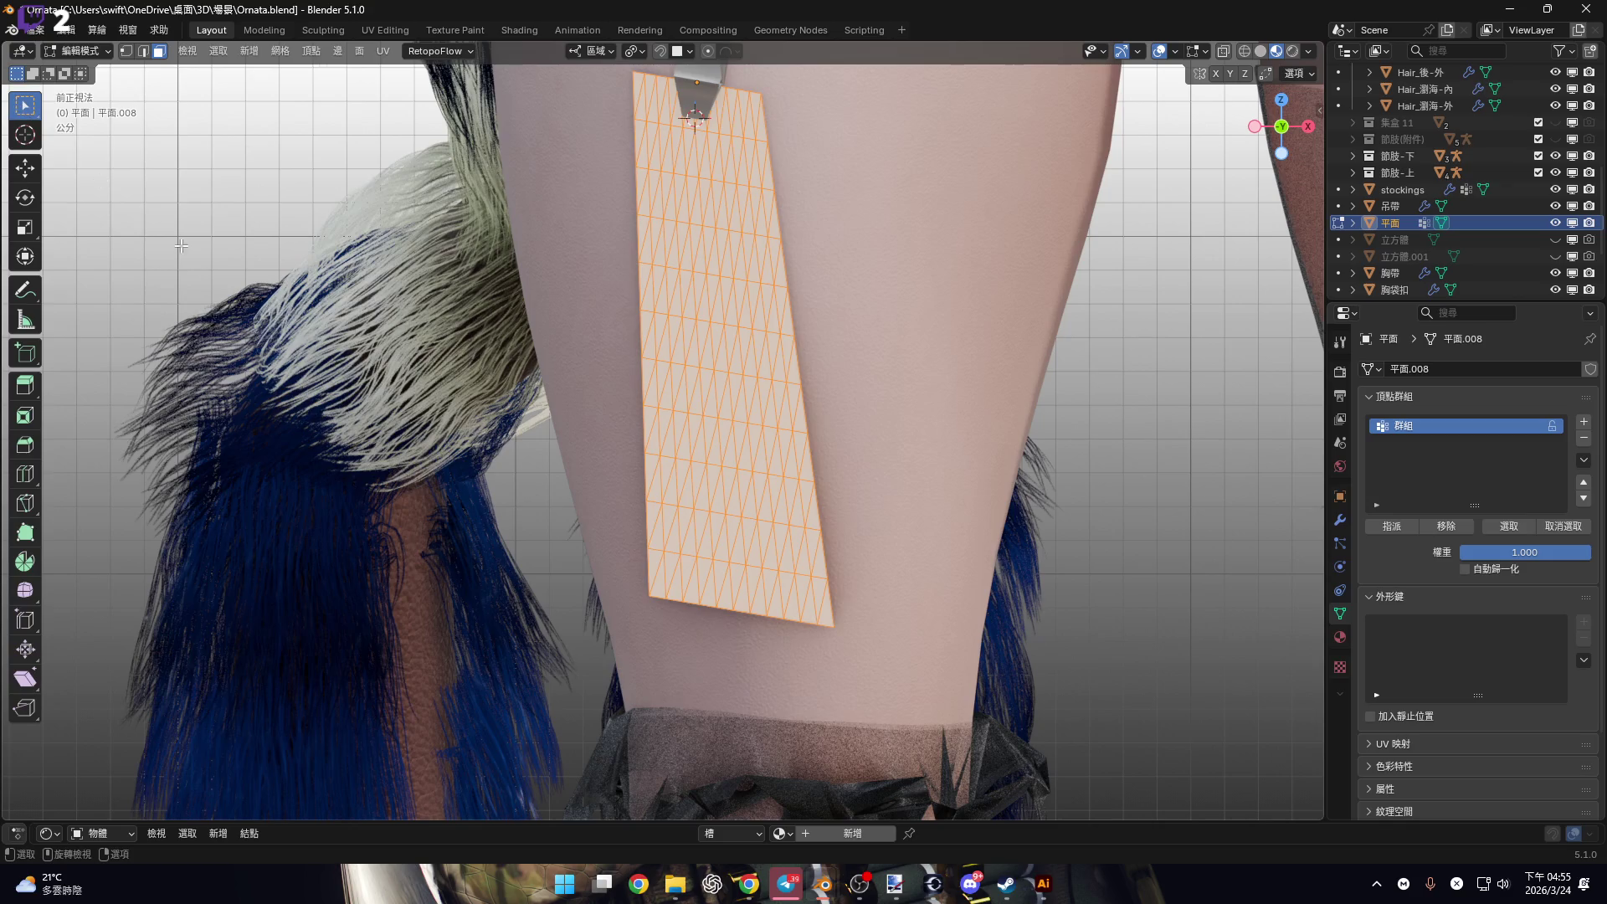
key(alt+a)
Draw a Cut Through zigzag knife path down and up the strip, dropping a stray corner cut.
mouse_move(633, 275)
middle_down()
mouse_move(670, 276)
mouse_move(643, 177)
middle_up()
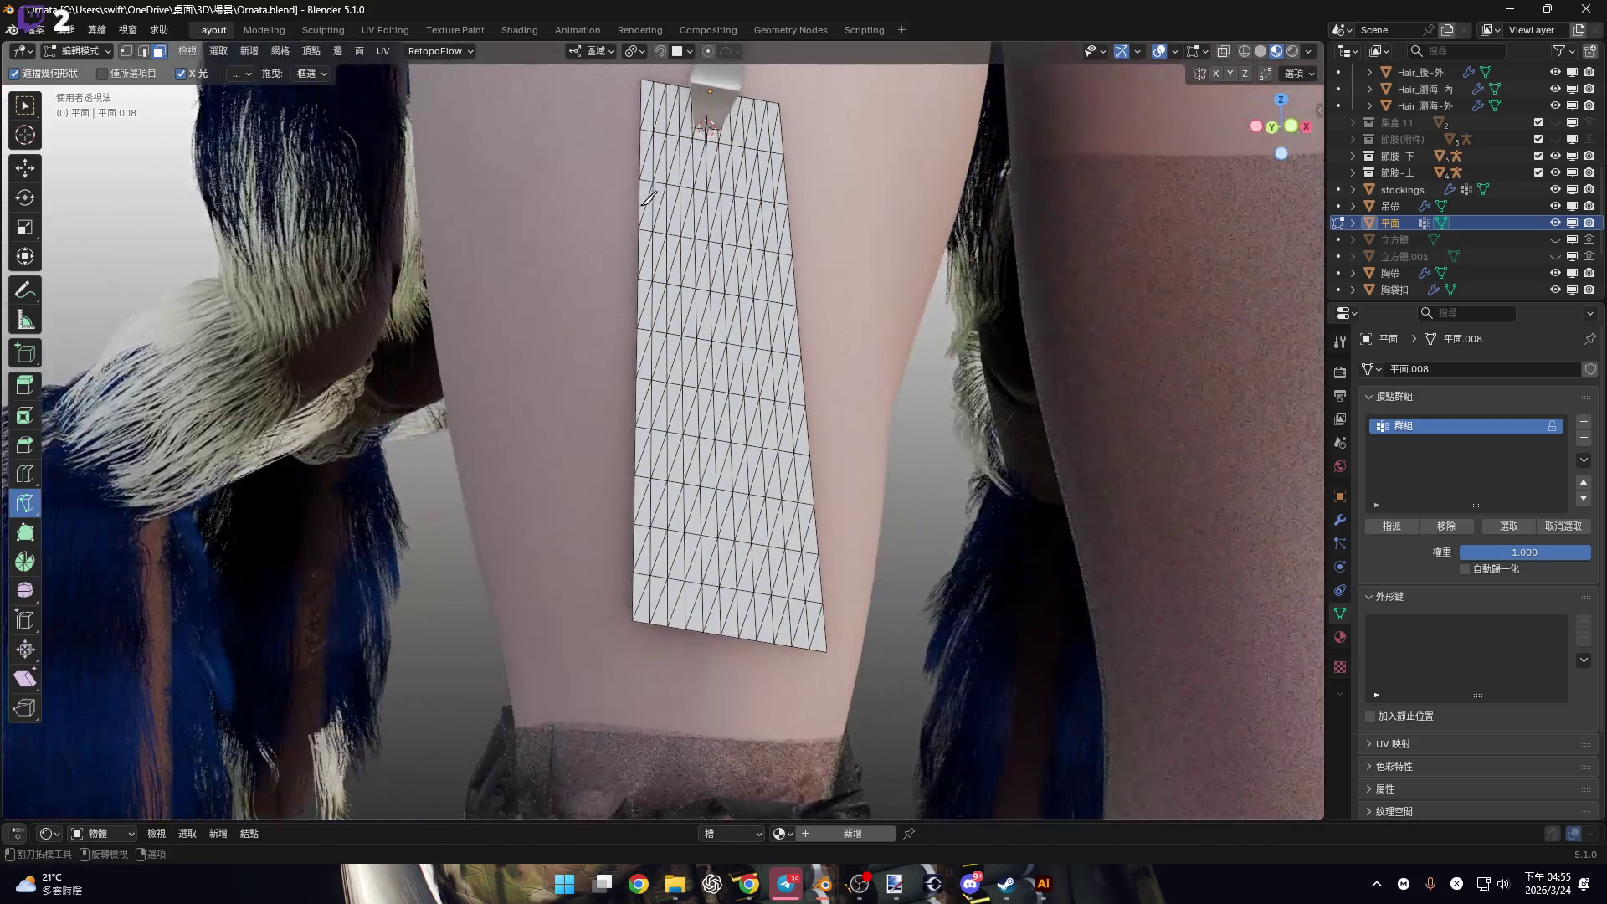
click(640, 196)
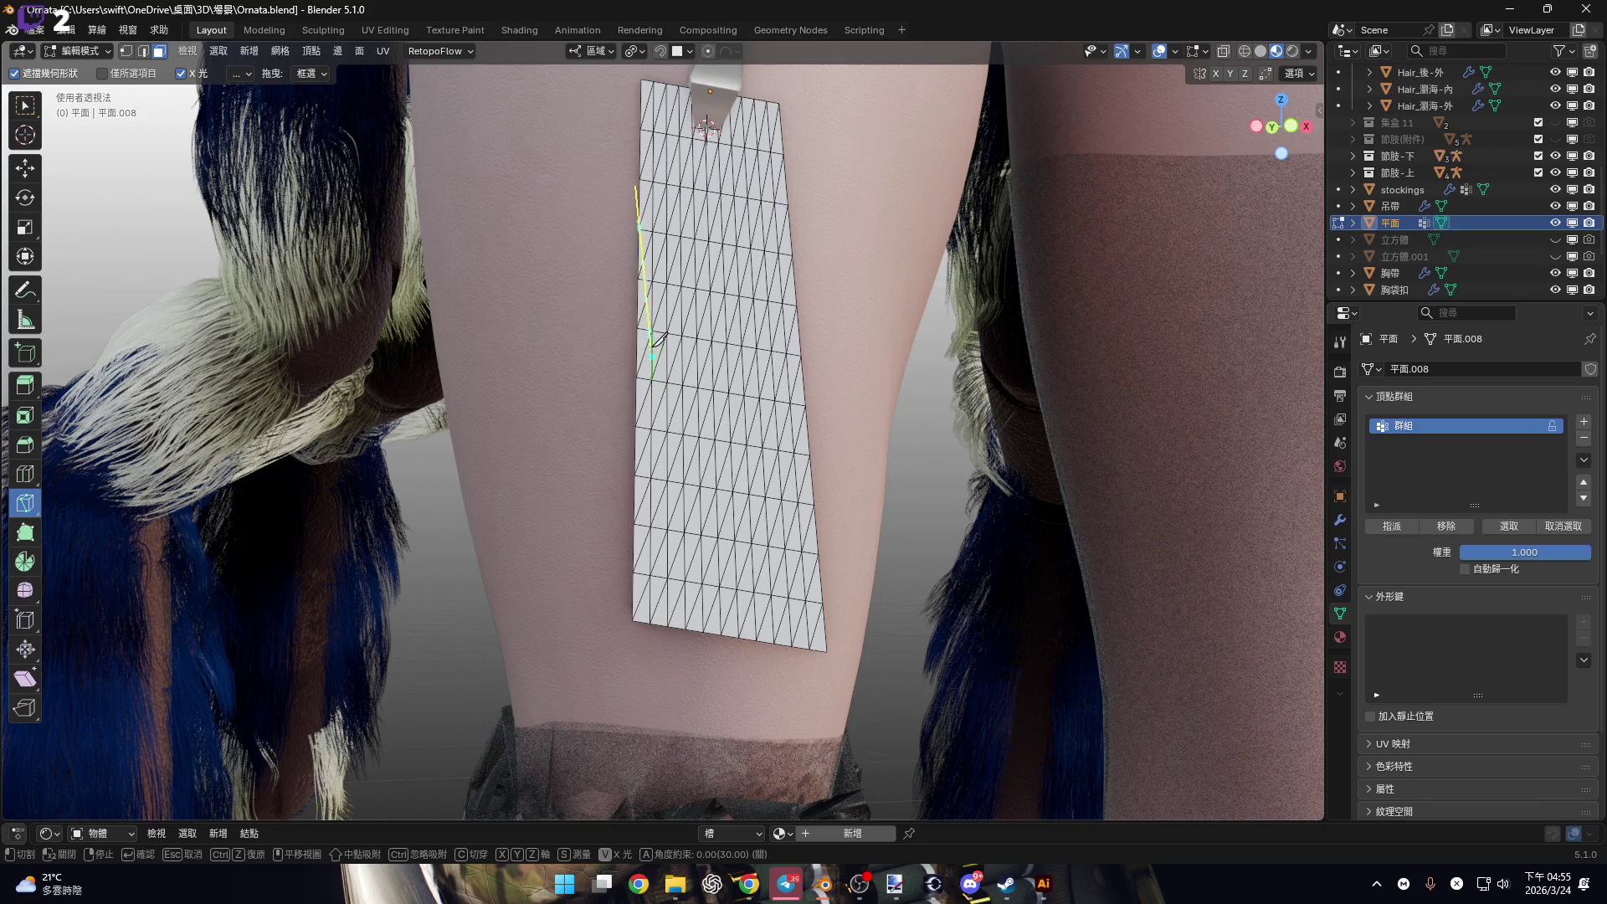
click(677, 626)
key(ctrl+z)
key(c)
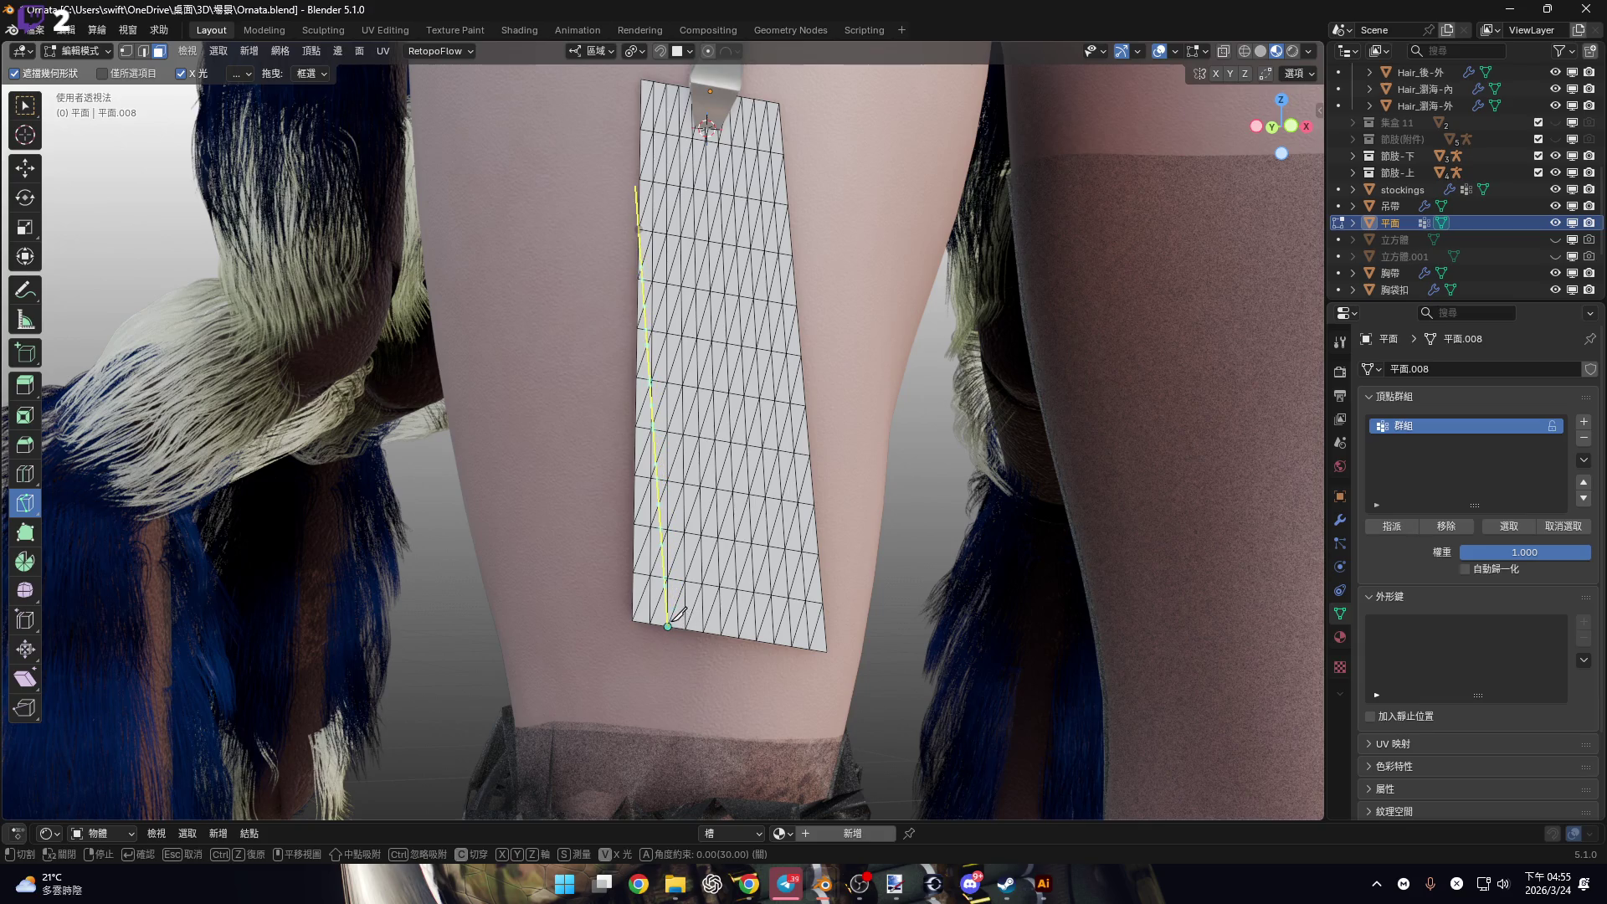
click(668, 626)
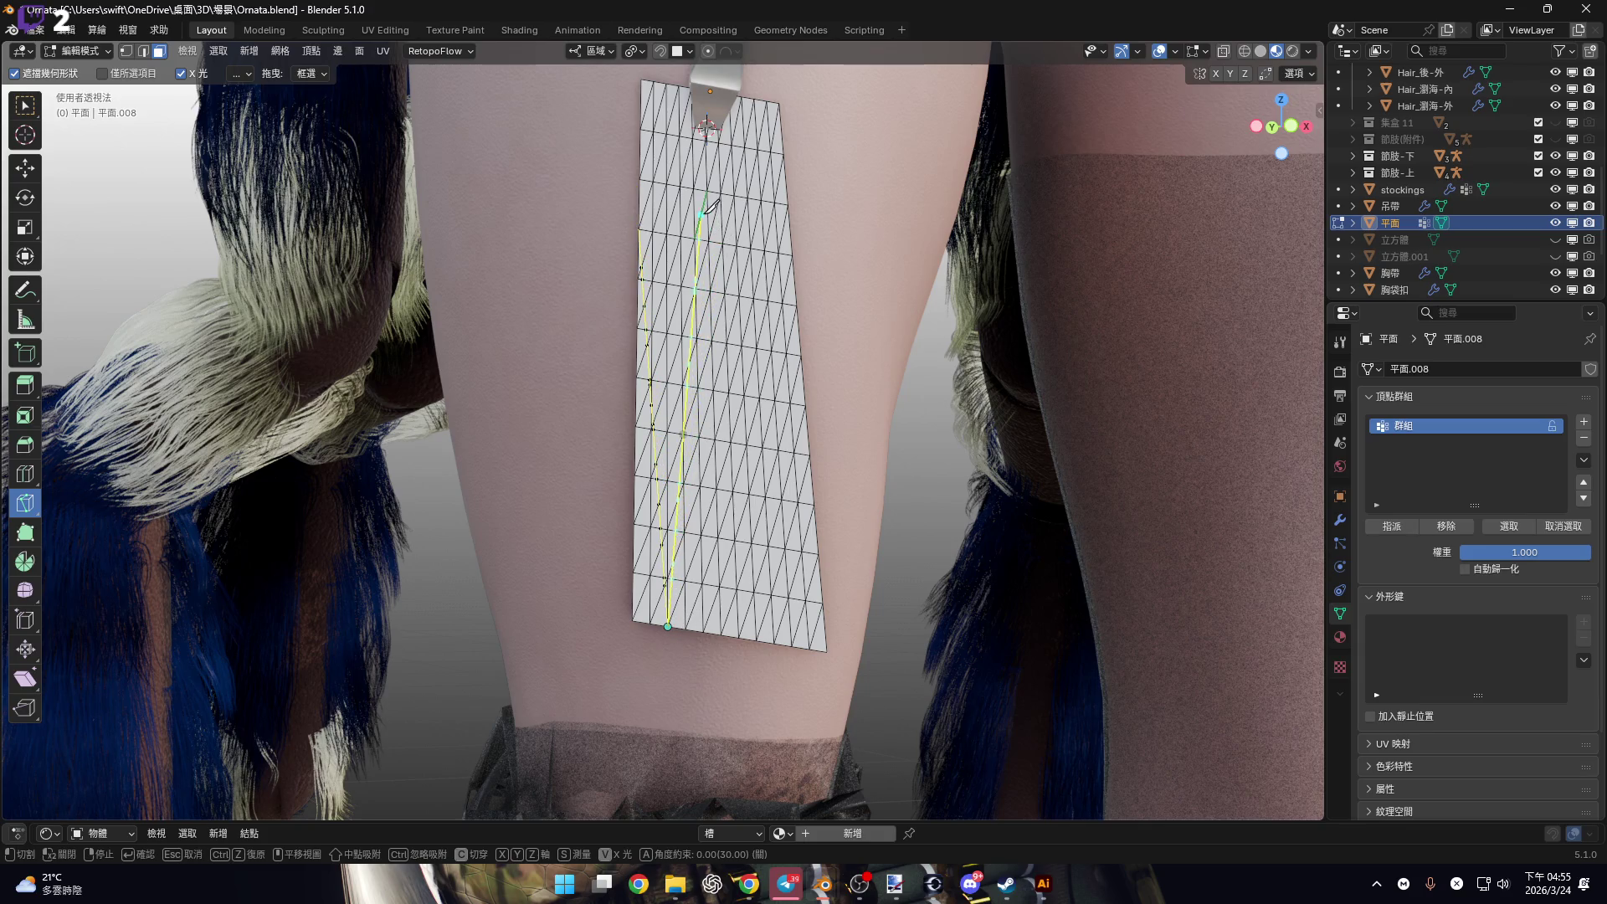
click(711, 173)
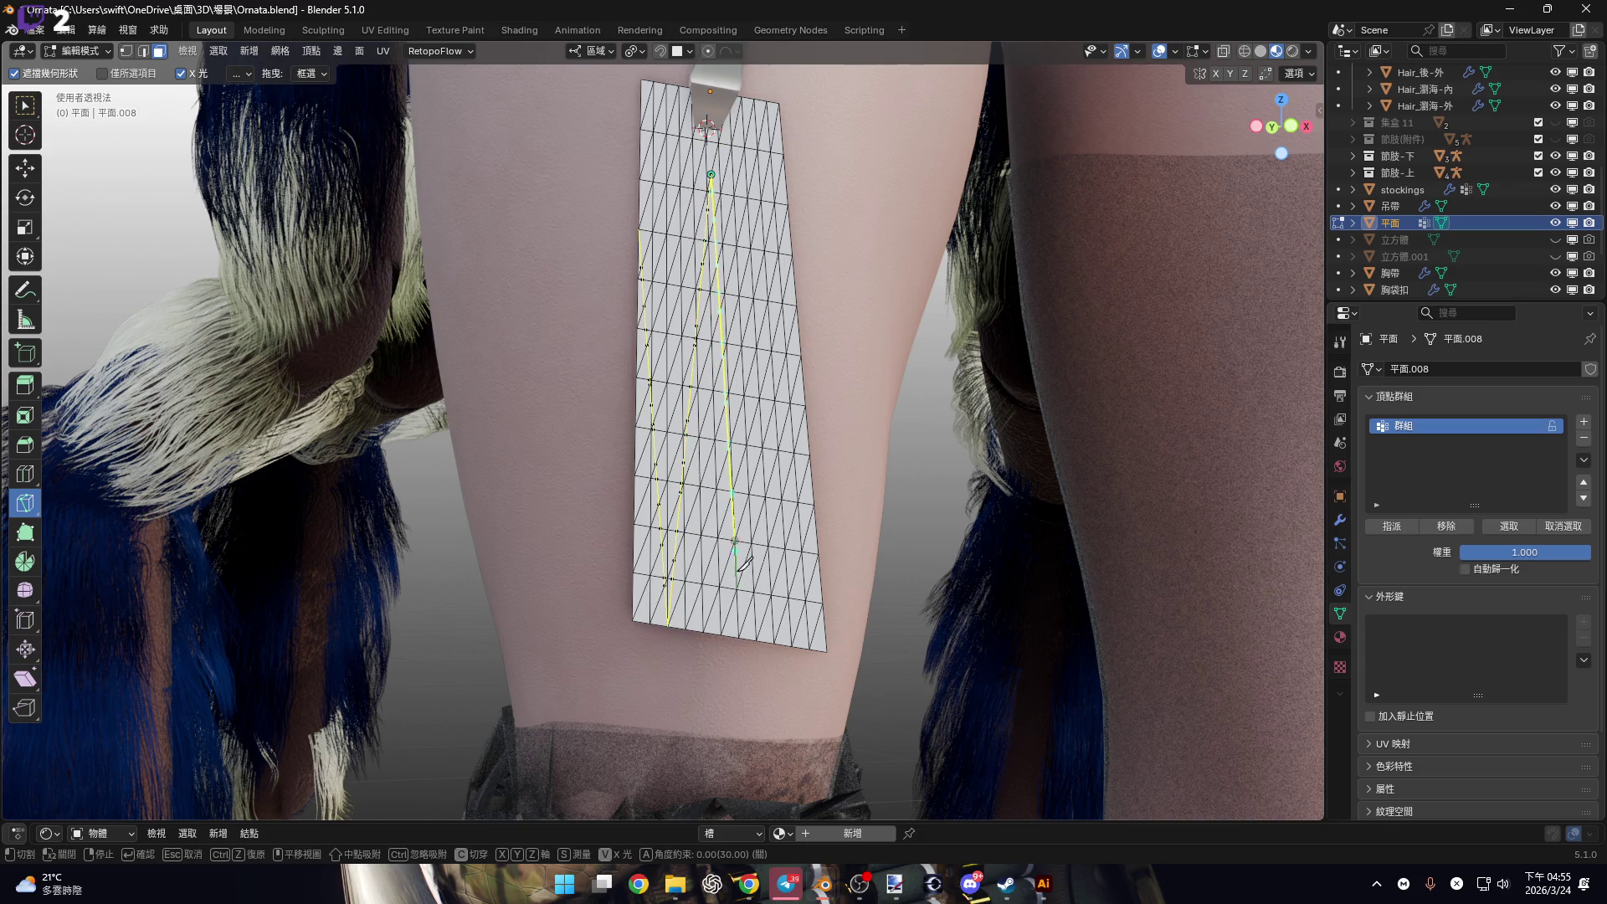
click(744, 623)
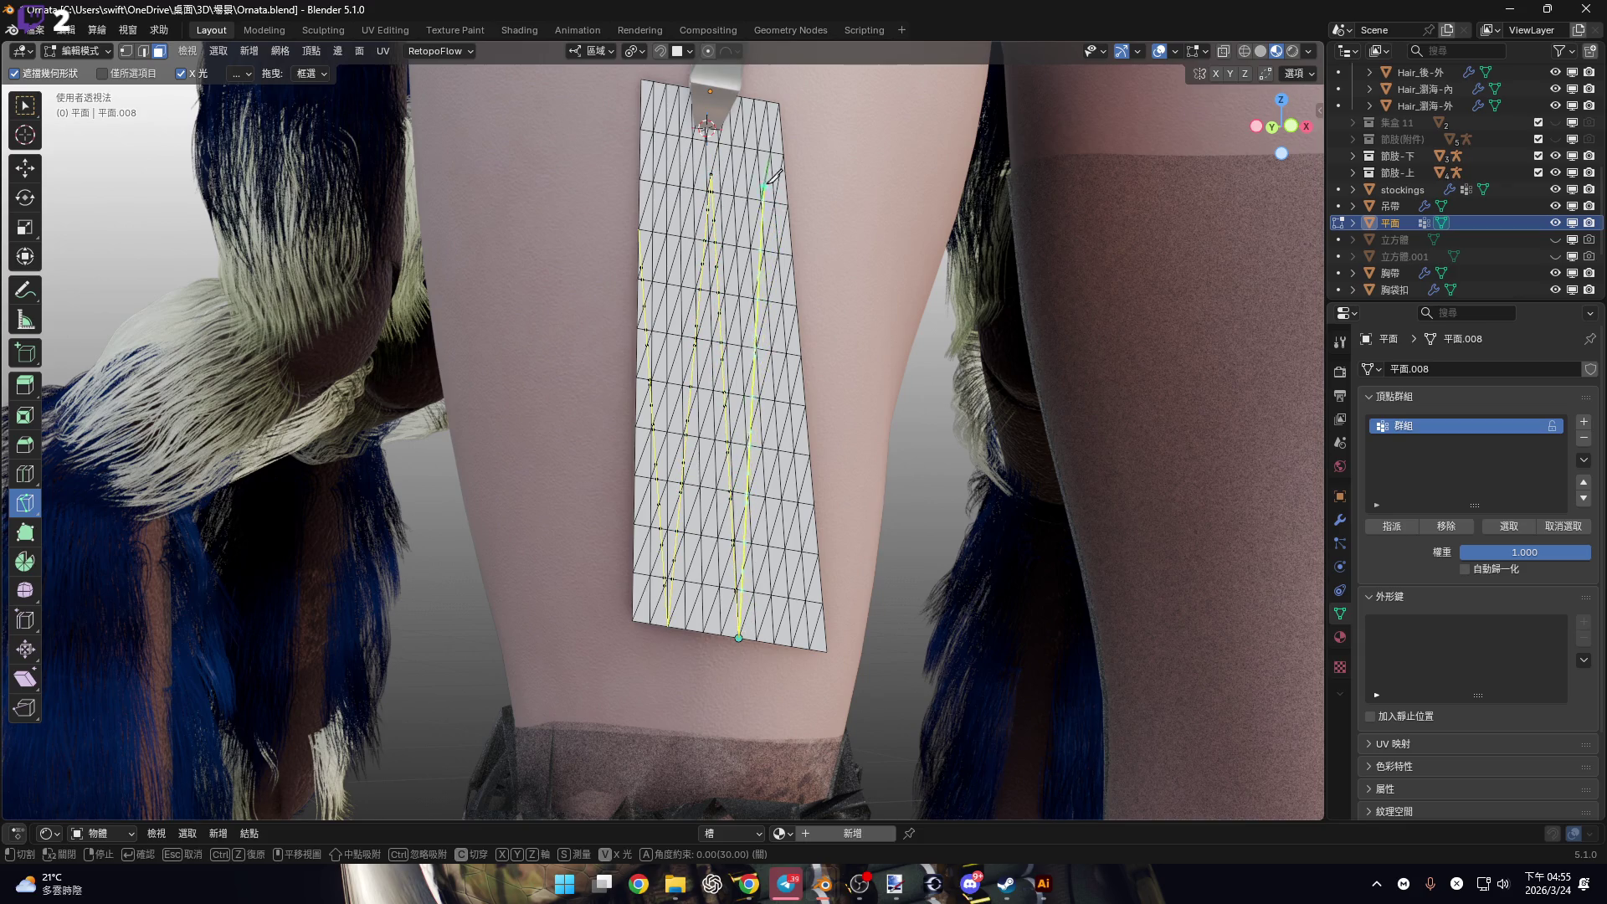
click(758, 148)
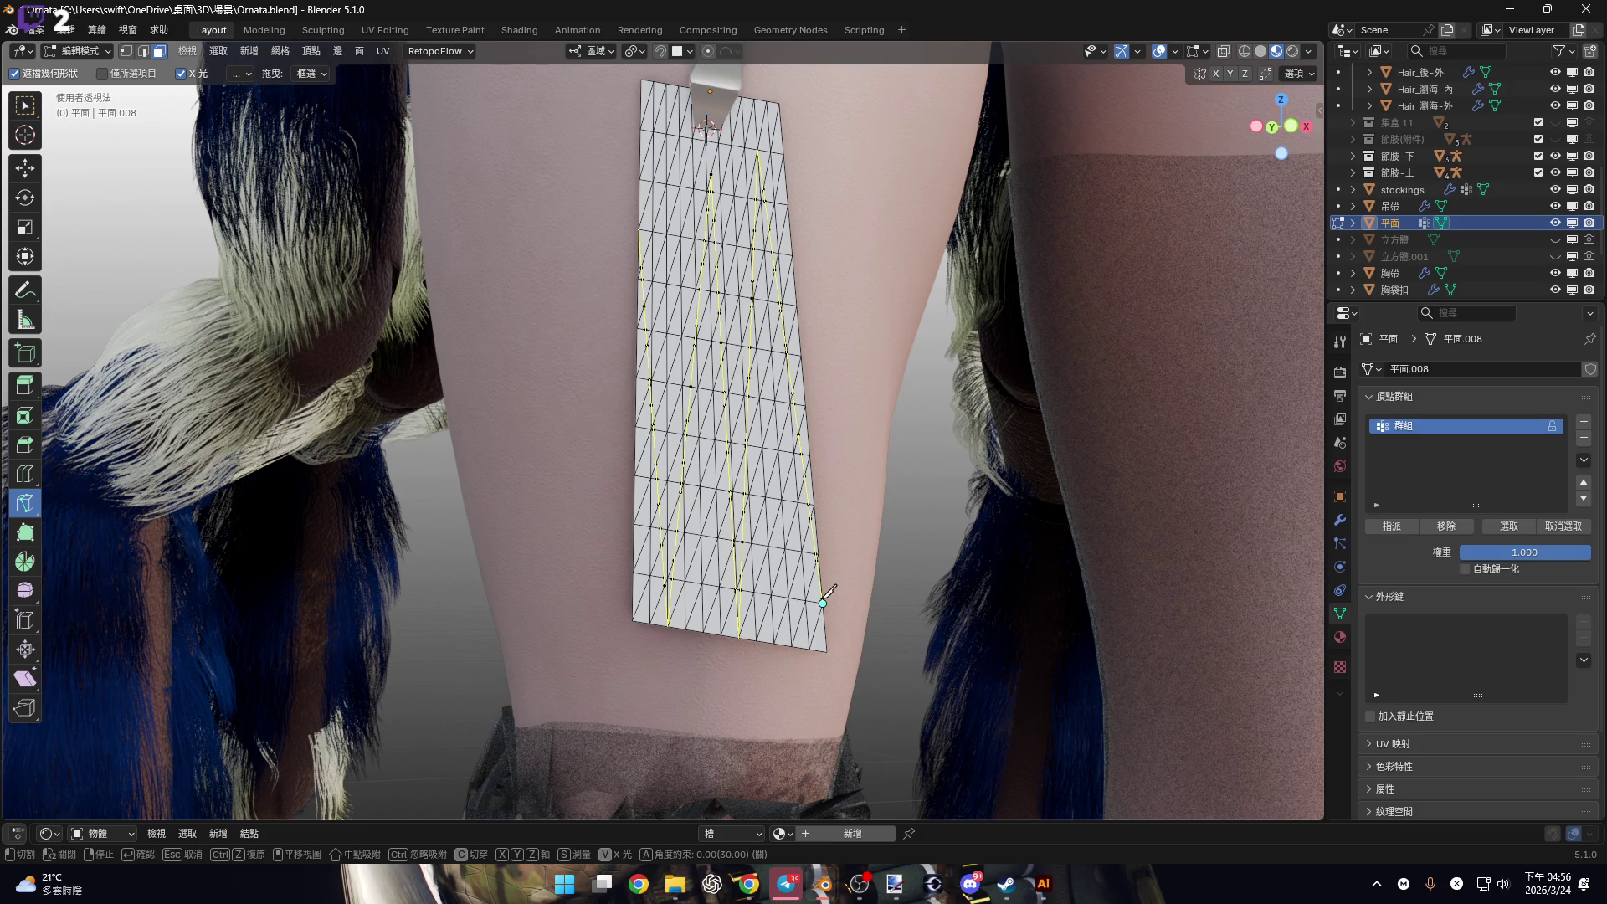
click(824, 602)
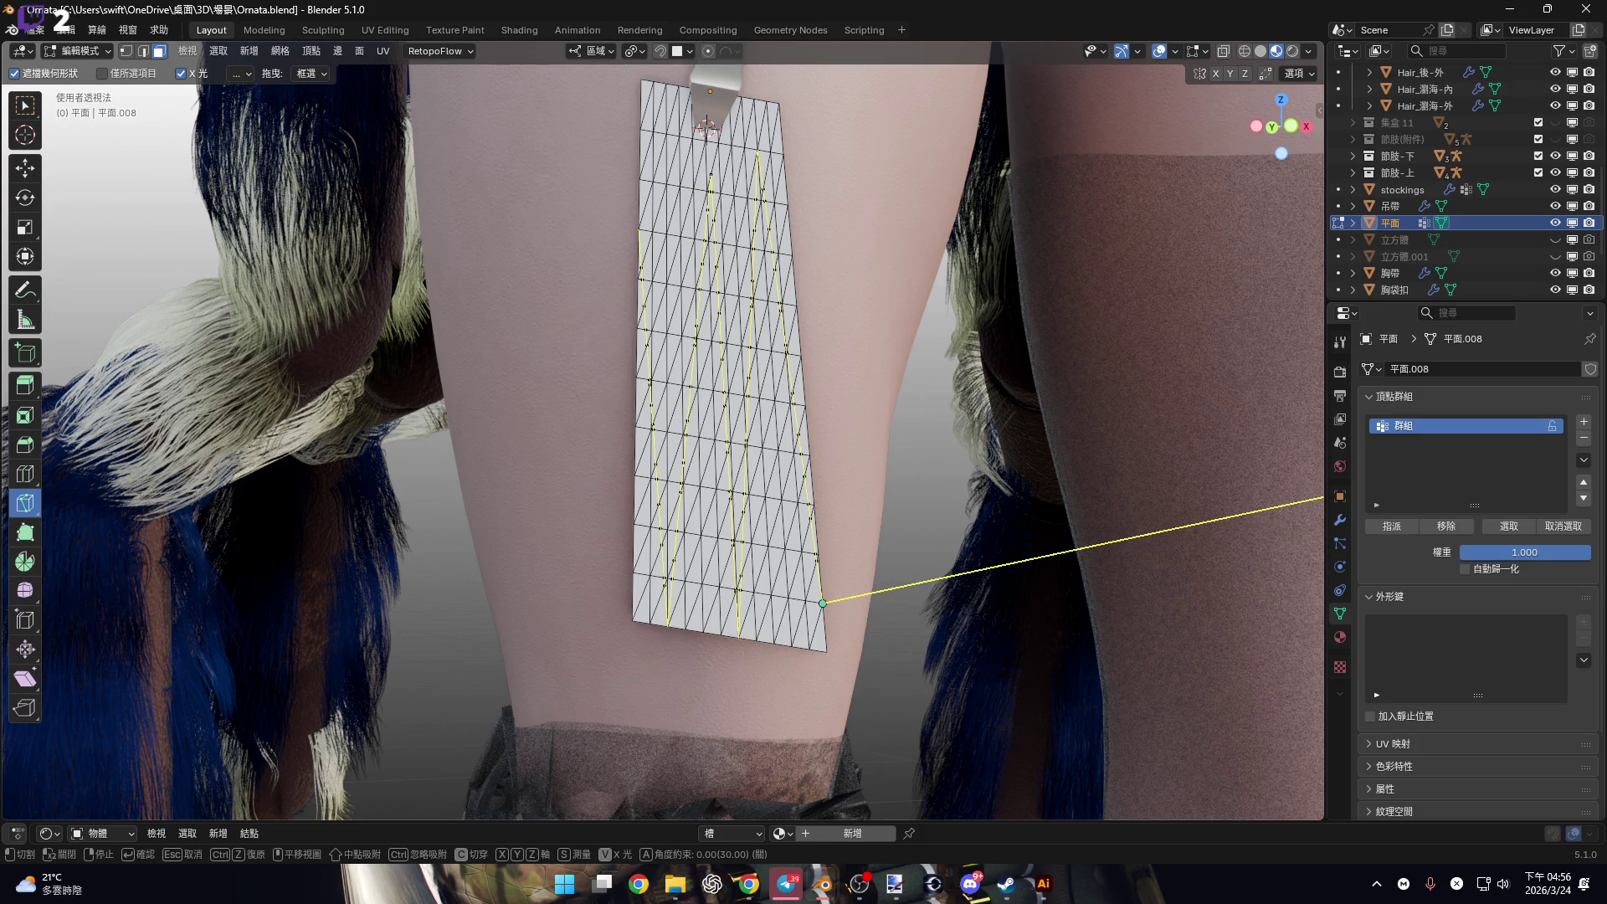
right_click(1080, 503)
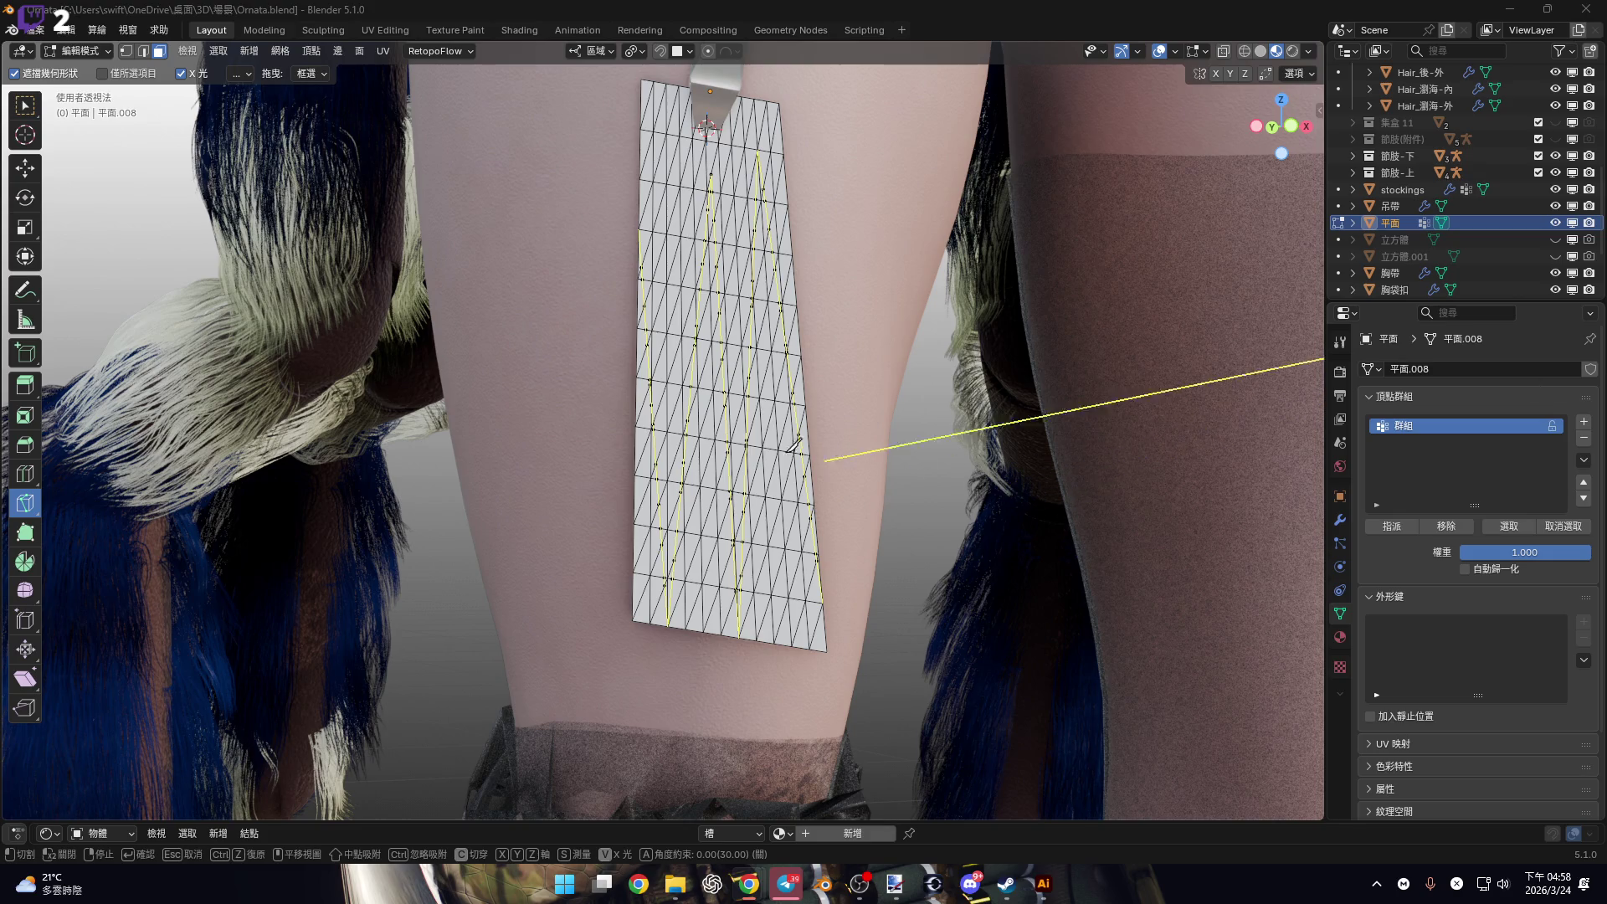
Knife-cut a line down the plane from its upper-left edge and commit the new edges.
mouse_move(1016, 424)
shift+middle_down()
mouse_move(769, 449)
mouse_move(837, 435)
mouse_move(790, 465)
shift+middle_up()
scroll(769, 450, down, 2)
key(Escape)
key(k)
scroll(707, 406, up, 4)
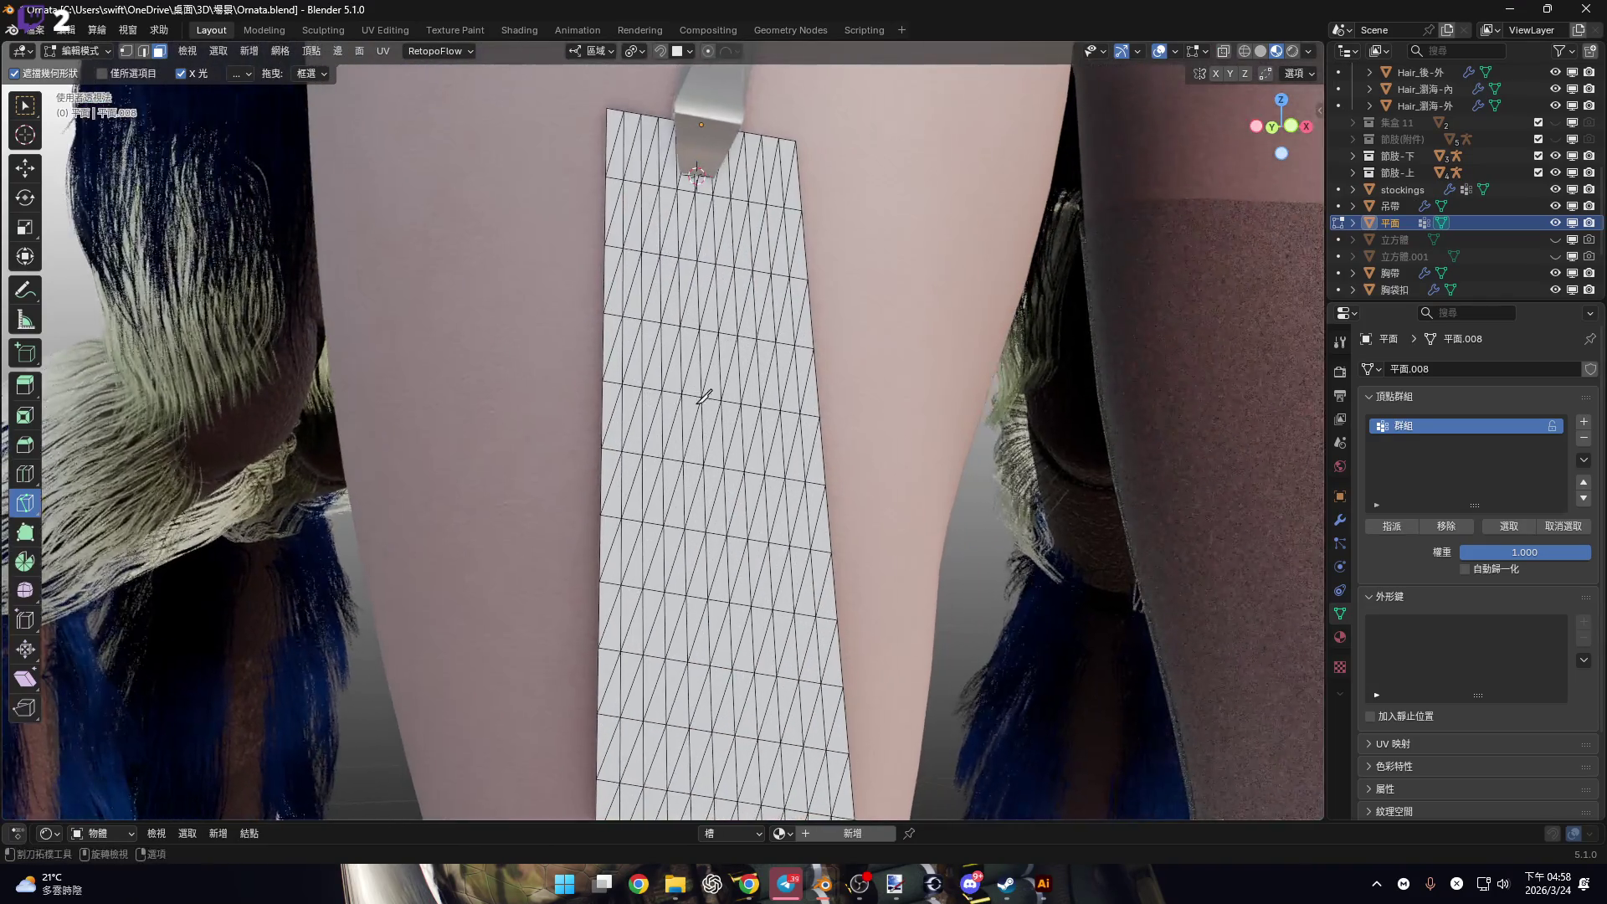
scroll(703, 330, down, 2)
mouse_move(596, 205)
mouse_down()
mouse_move(646, 650)
mouse_move(682, 225)
mouse_move(711, 423)
mouse_move(703, 653)
mouse_move(735, 574)
mouse_move(752, 389)
mouse_up()
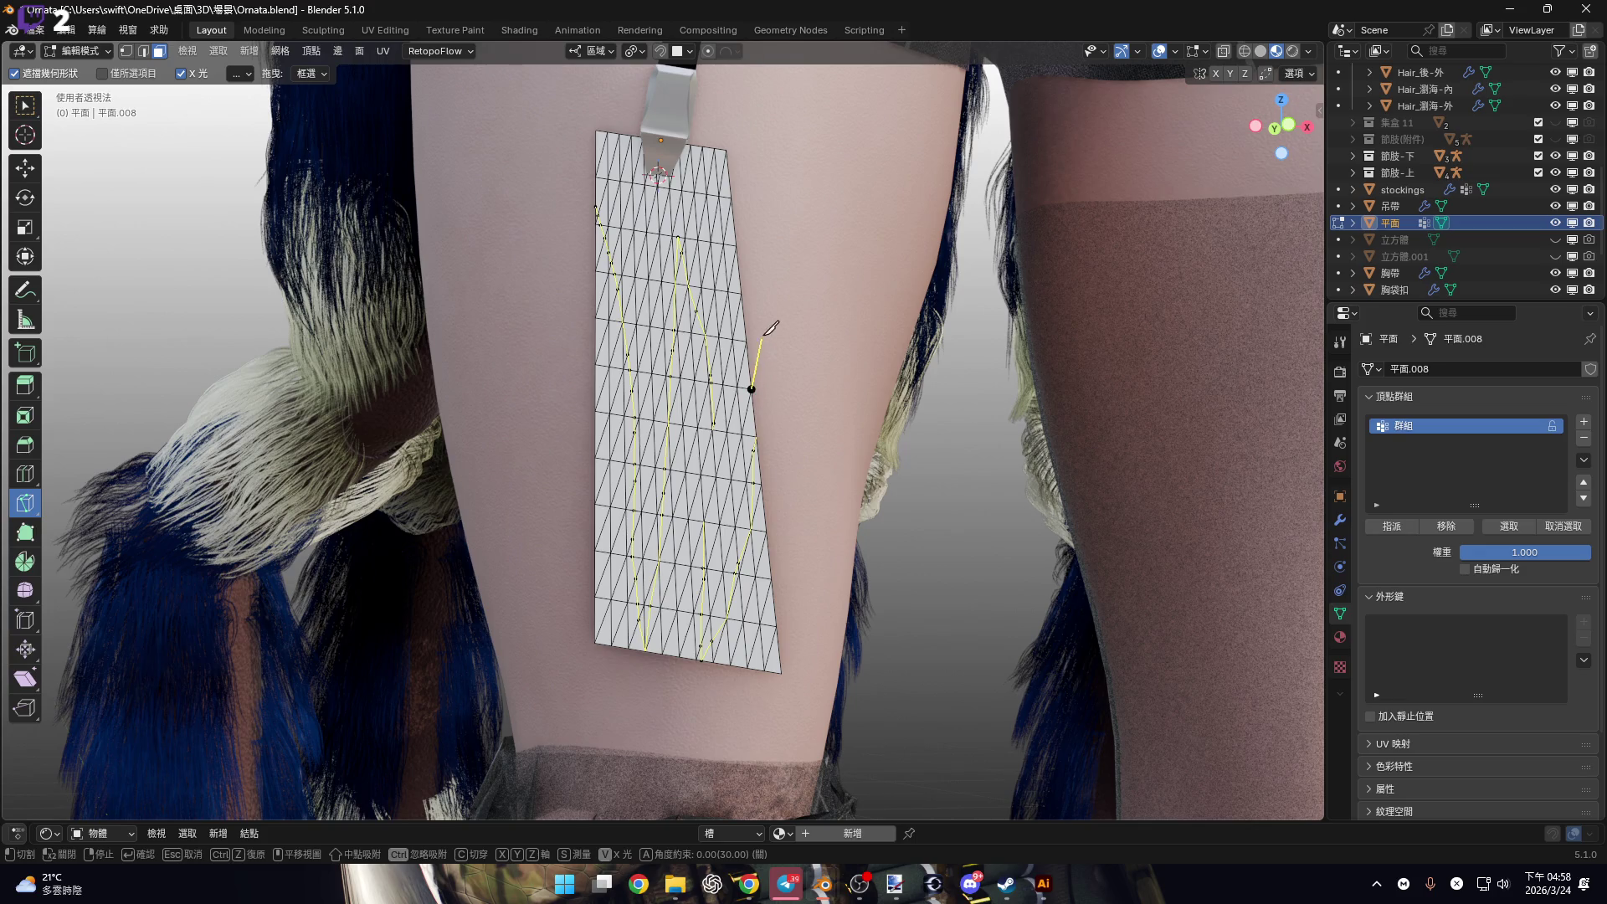
drag(817, 337, 825, 335)
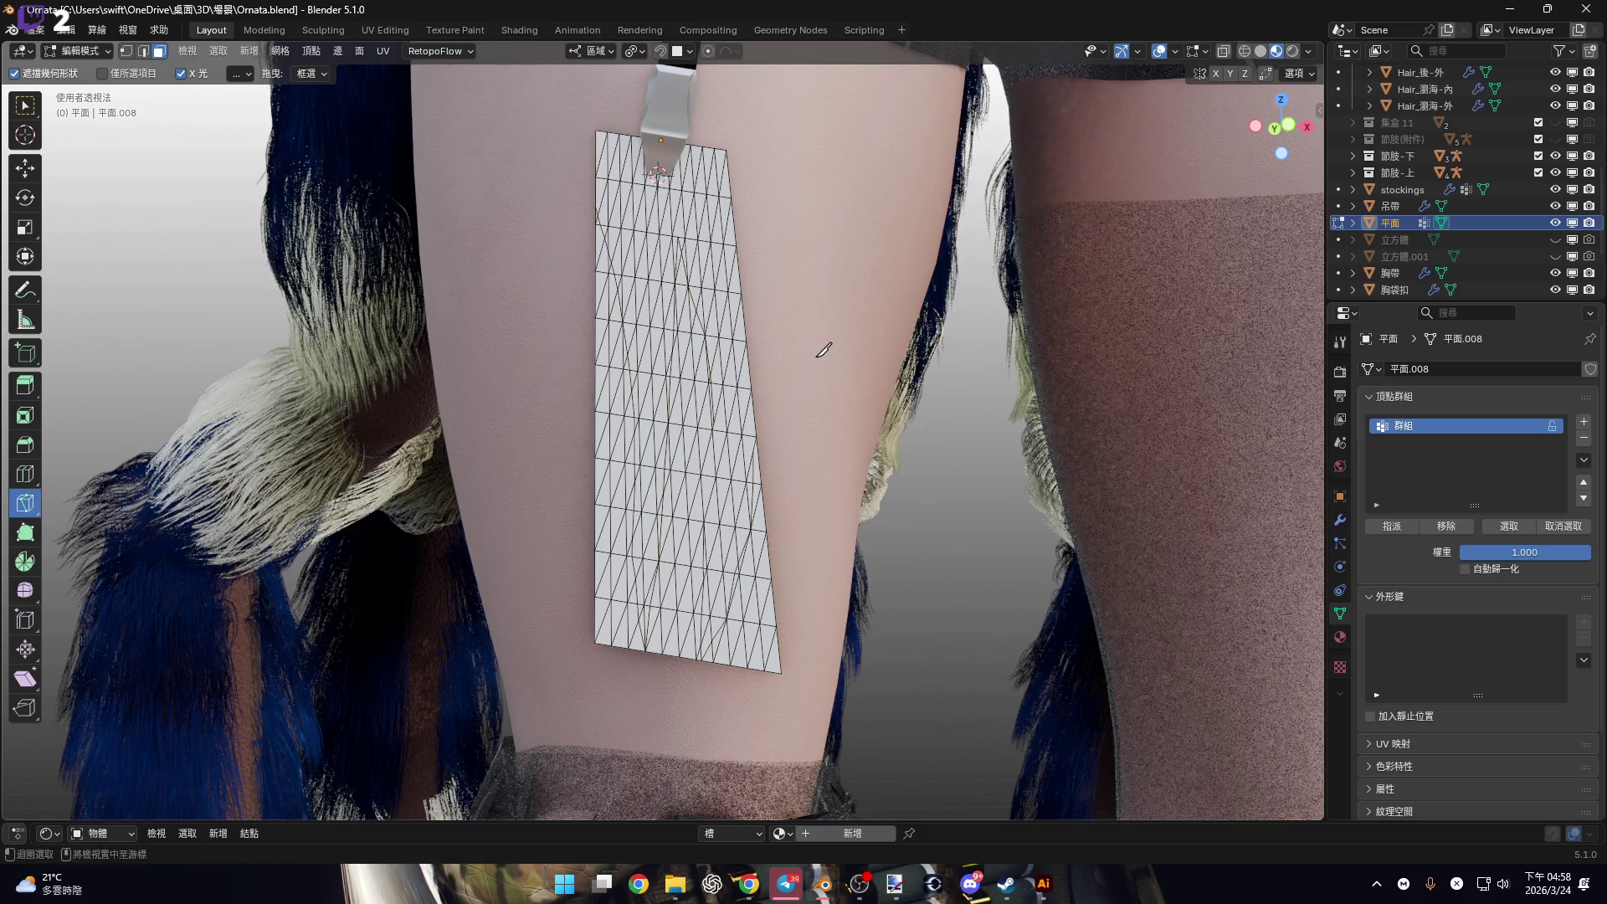
right_click(822, 347)
click(822, 356)
middle_drag(716, 419, 586, 335)
Return to the Select Box tool with edge select mode active.
click(28, 107)
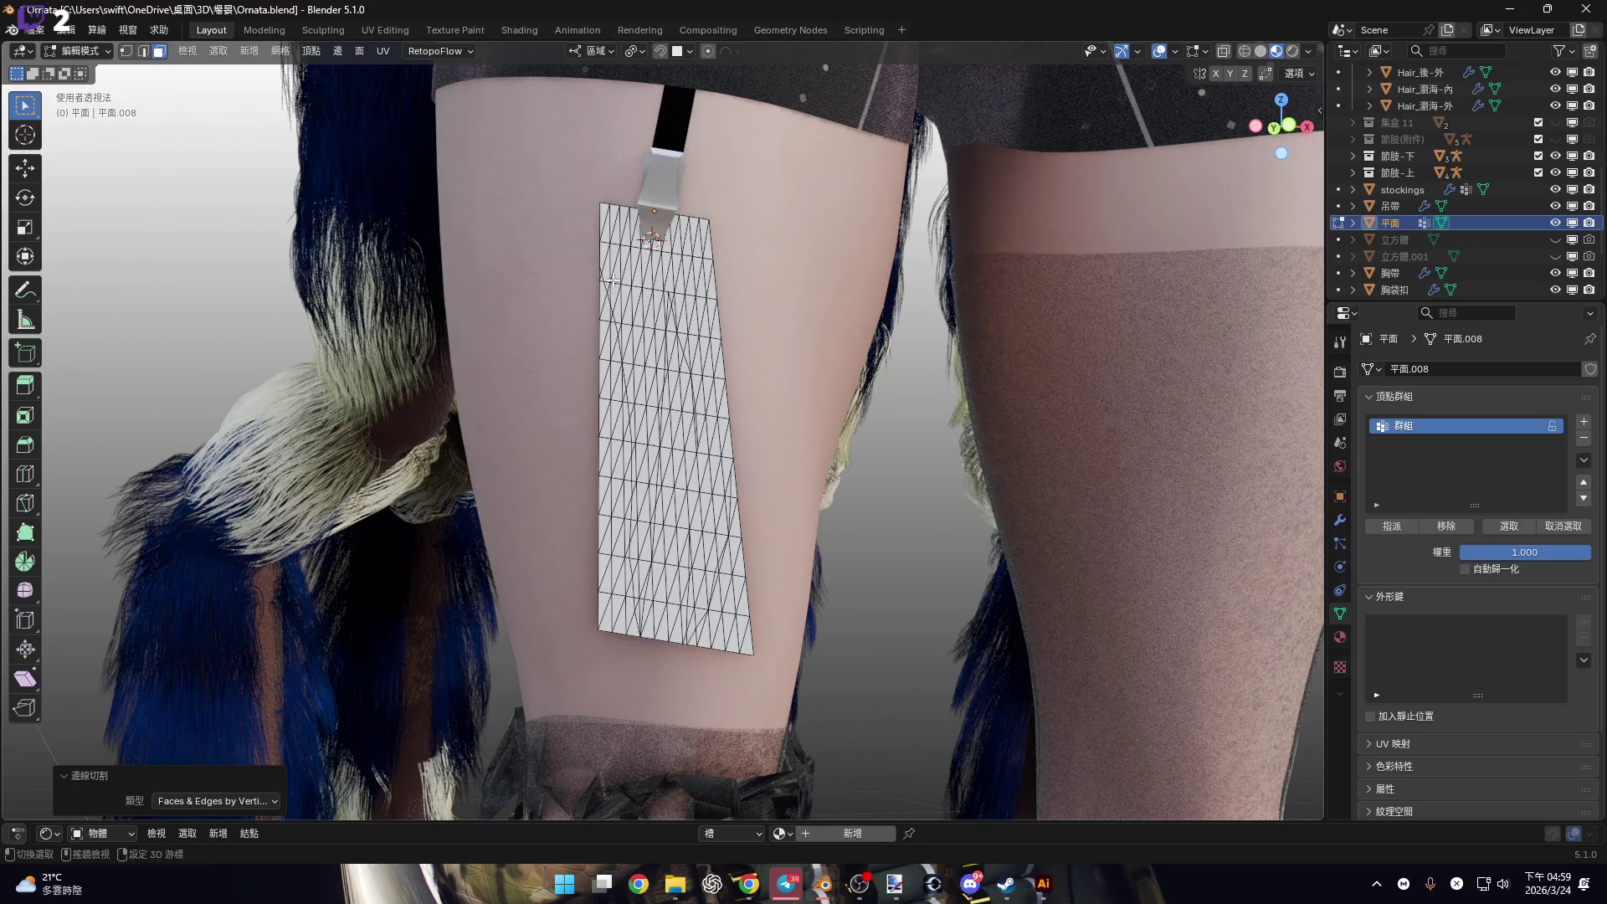
scroll(580, 417, up, 5)
key(2)
click(558, 423)
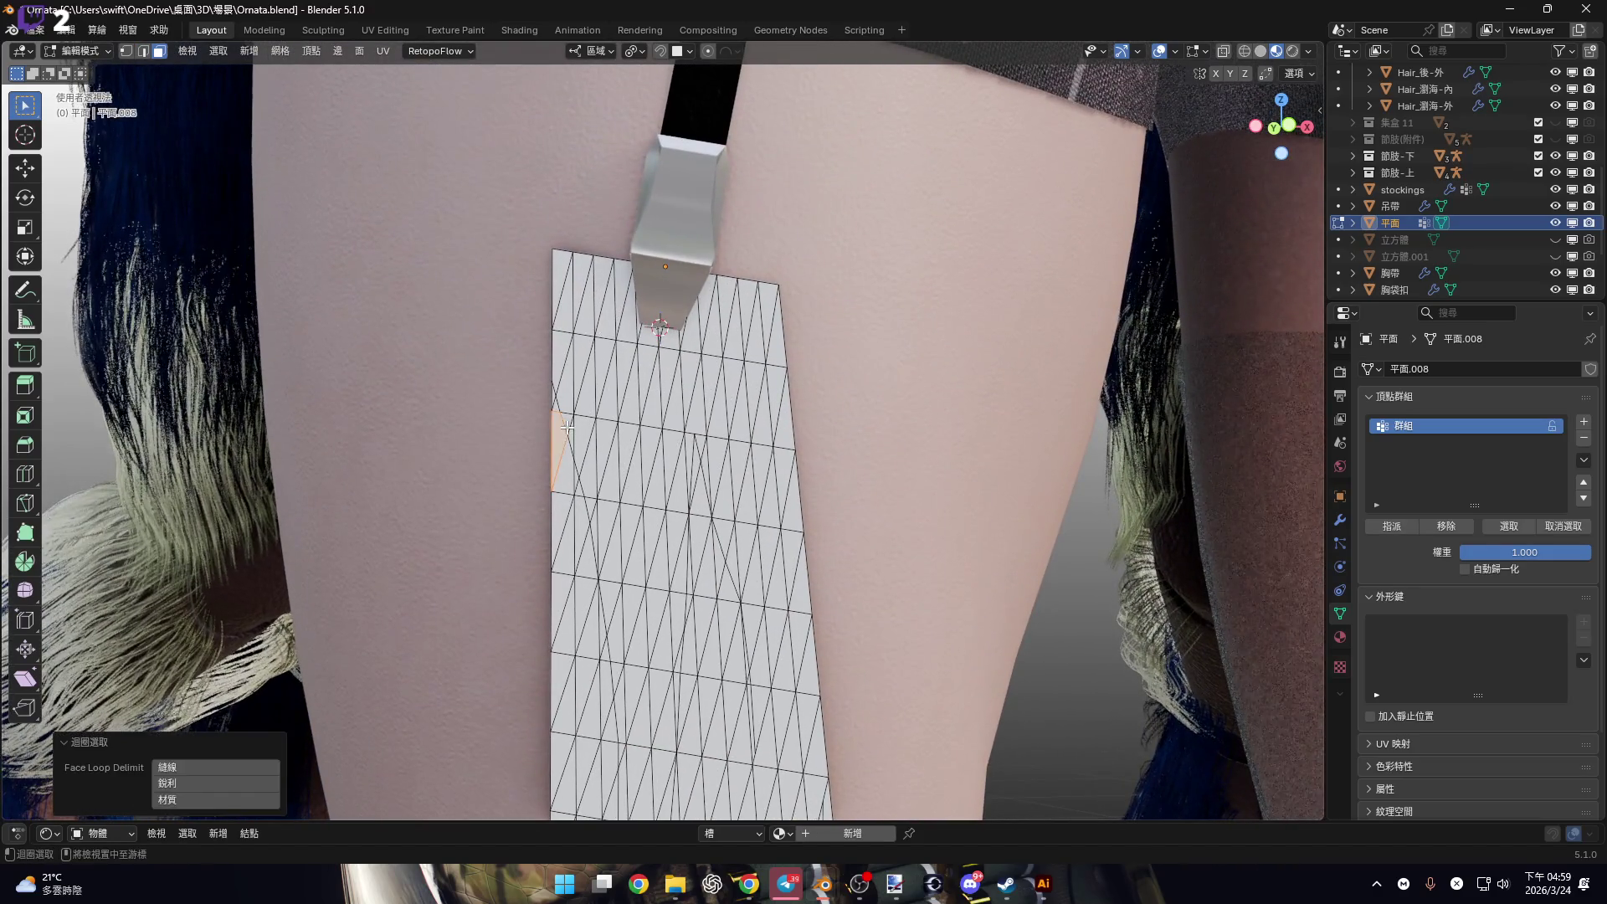
scroll(612, 374, down, 5)
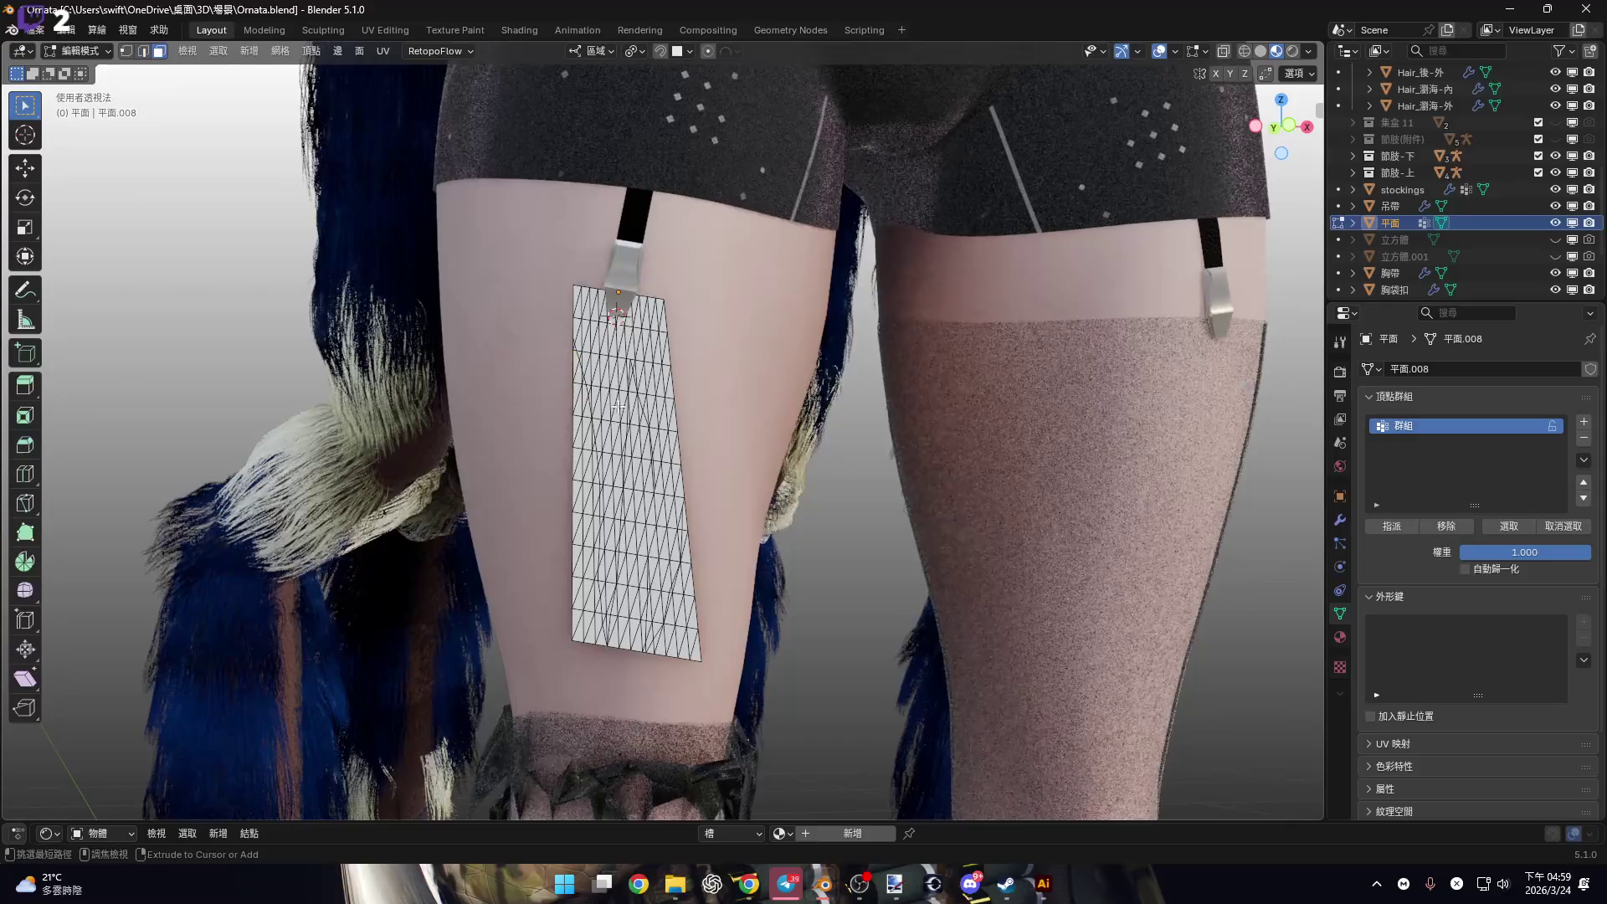
click(159, 51)
click(144, 51)
Knife-cut stepped lines down the full length of the plane and confirm them.
key(k)
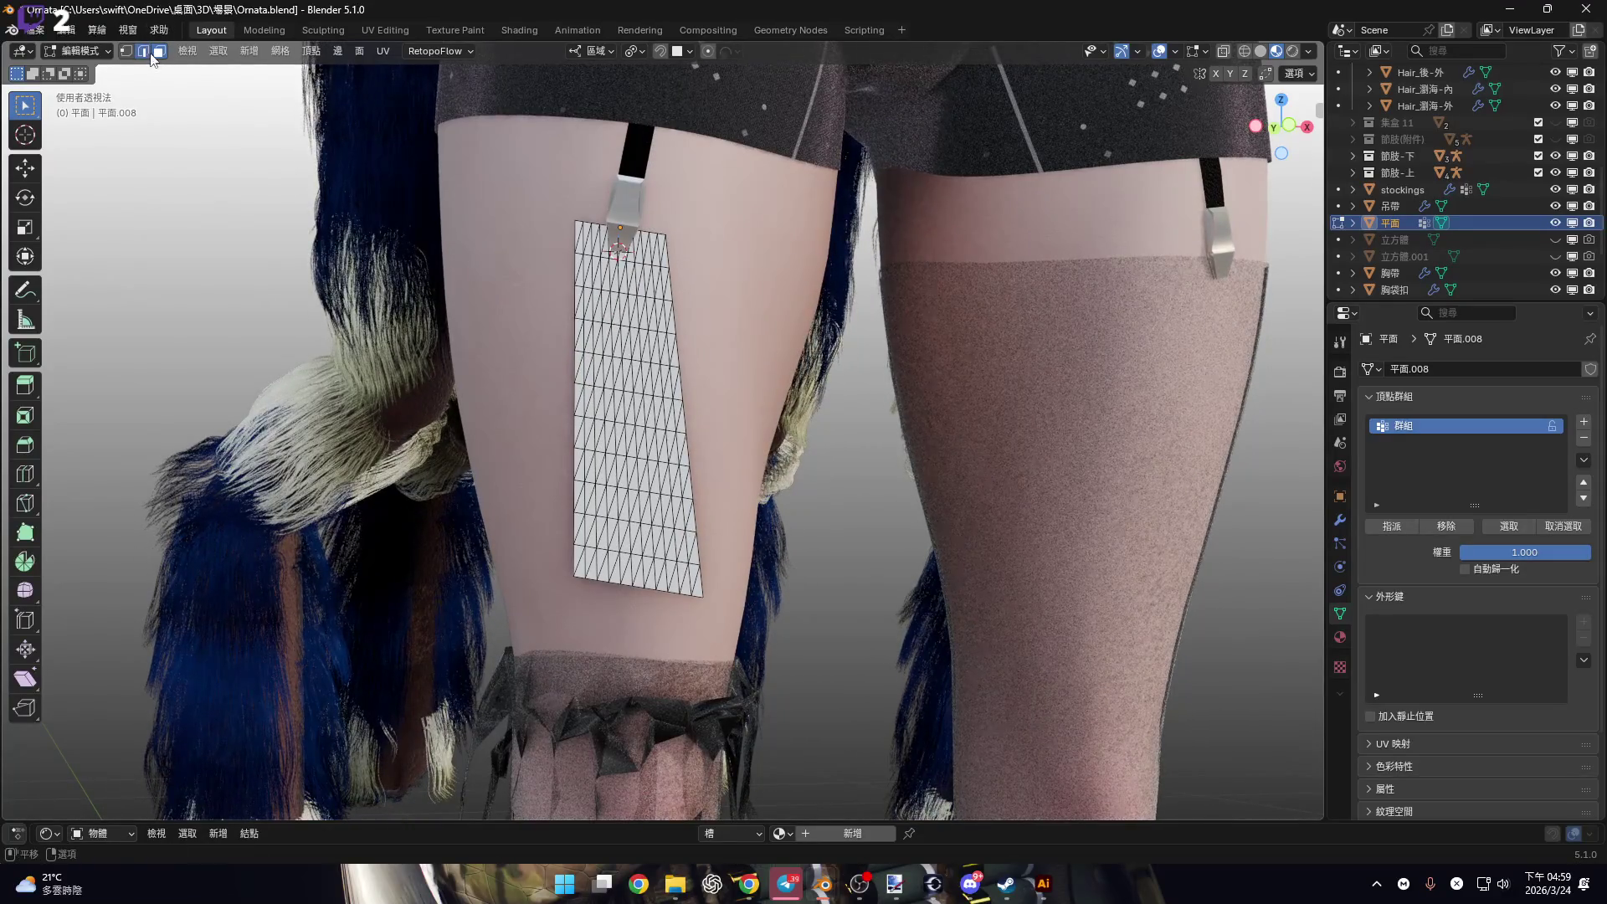
scroll(599, 353, up, 3)
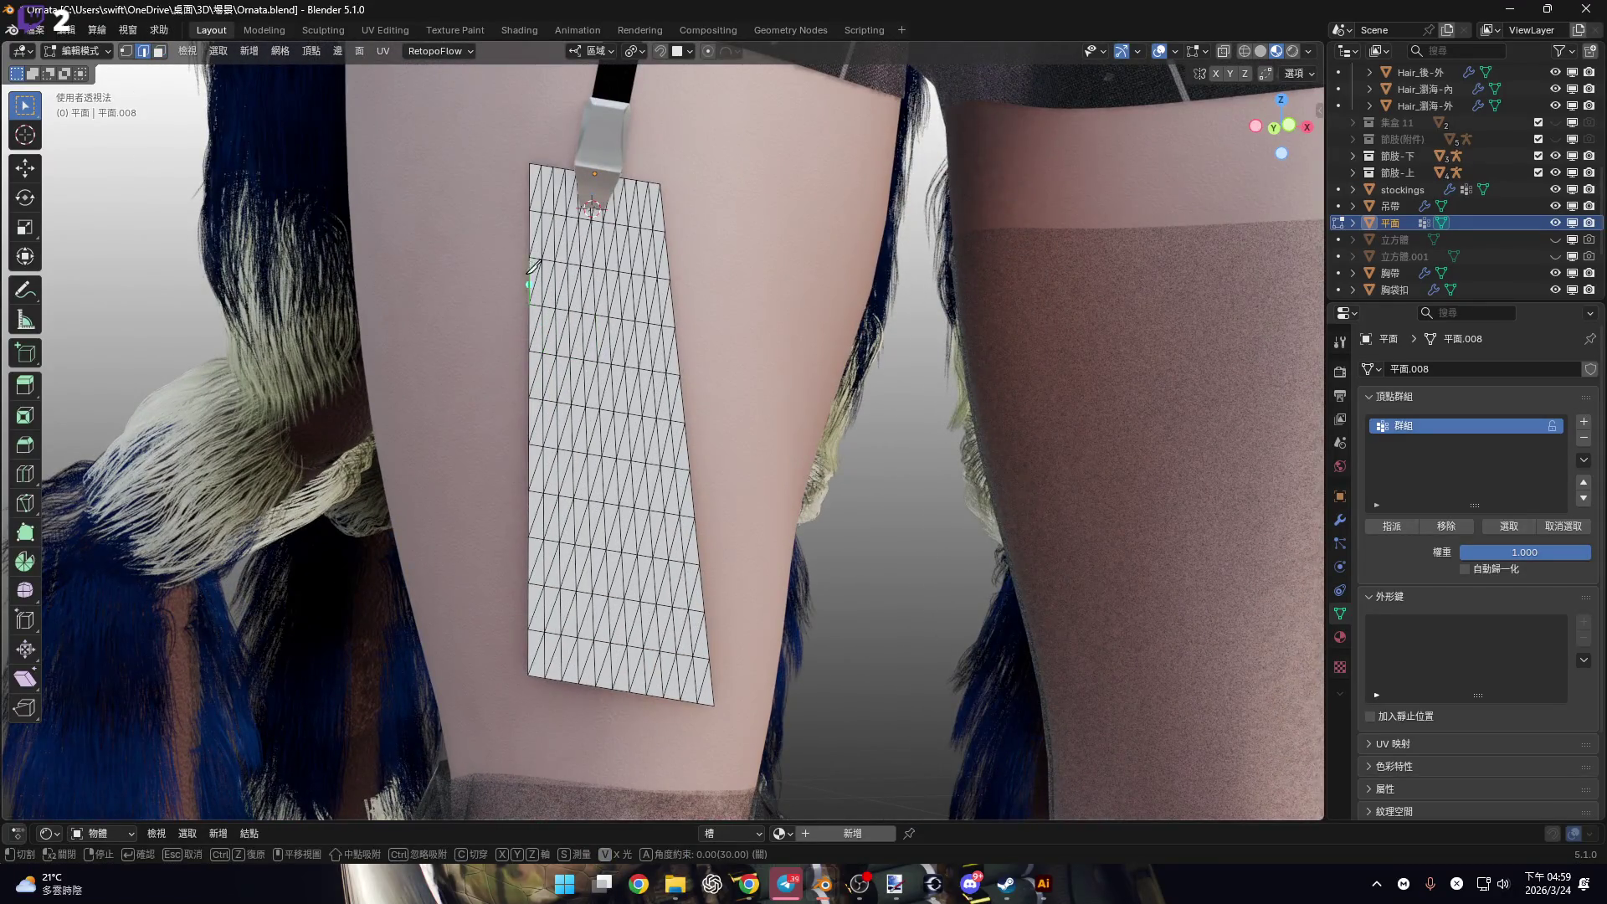
click(529, 288)
shift+middle_drag(550, 670, 553, 623)
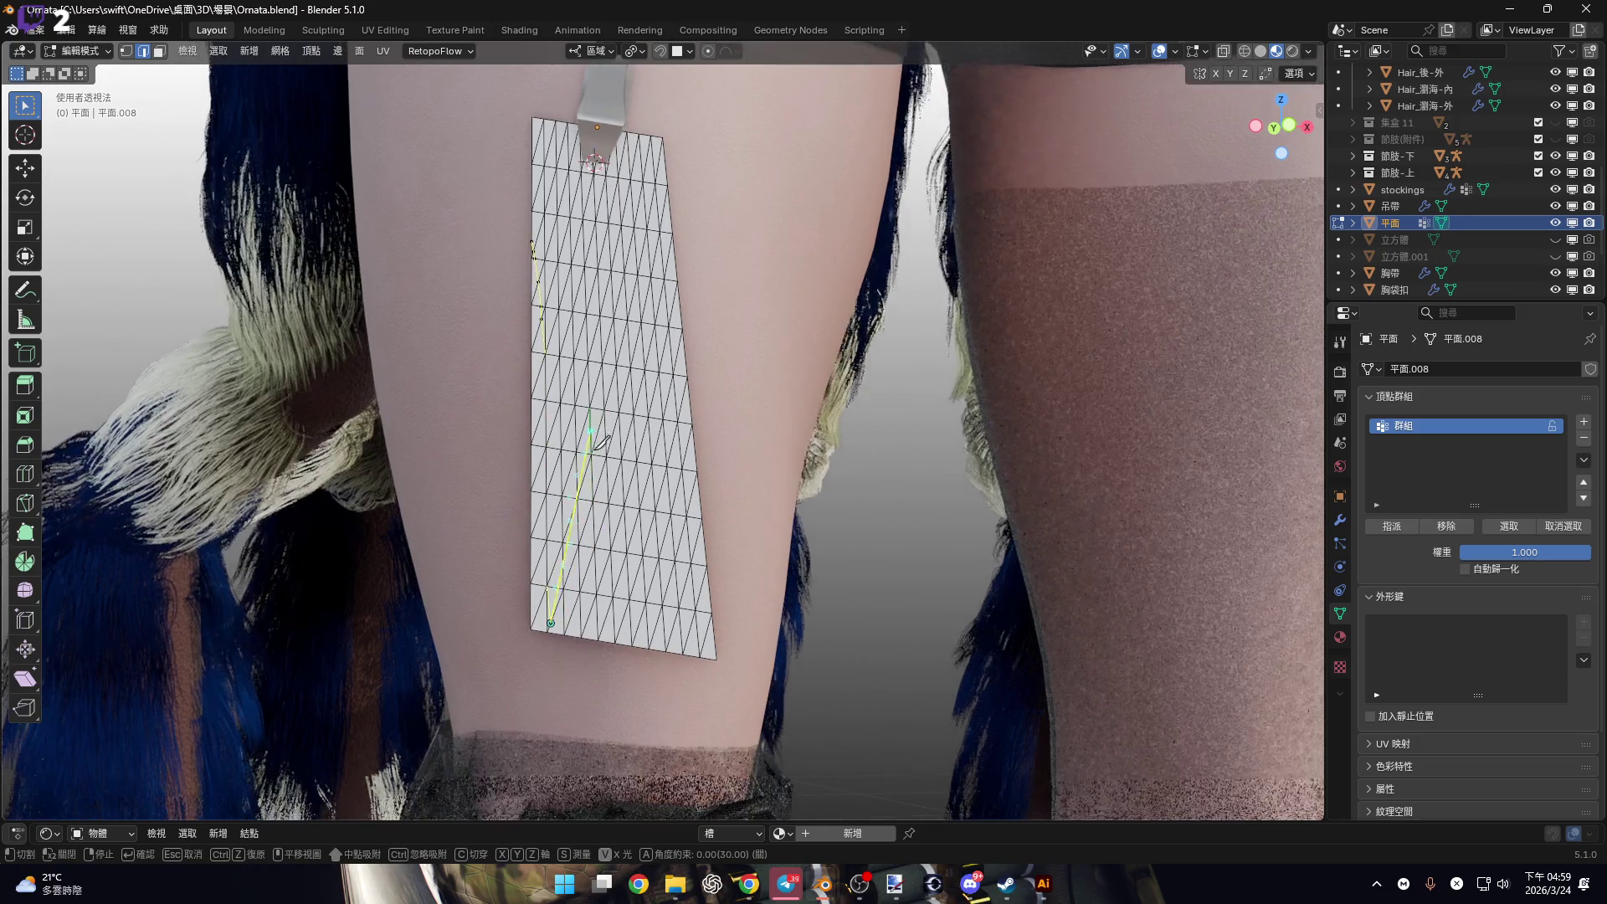
mouse_move(573, 636)
mouse_down()
mouse_move(620, 259)
mouse_move(632, 456)
mouse_move(674, 643)
mouse_move(716, 273)
mouse_up()
key(Return)
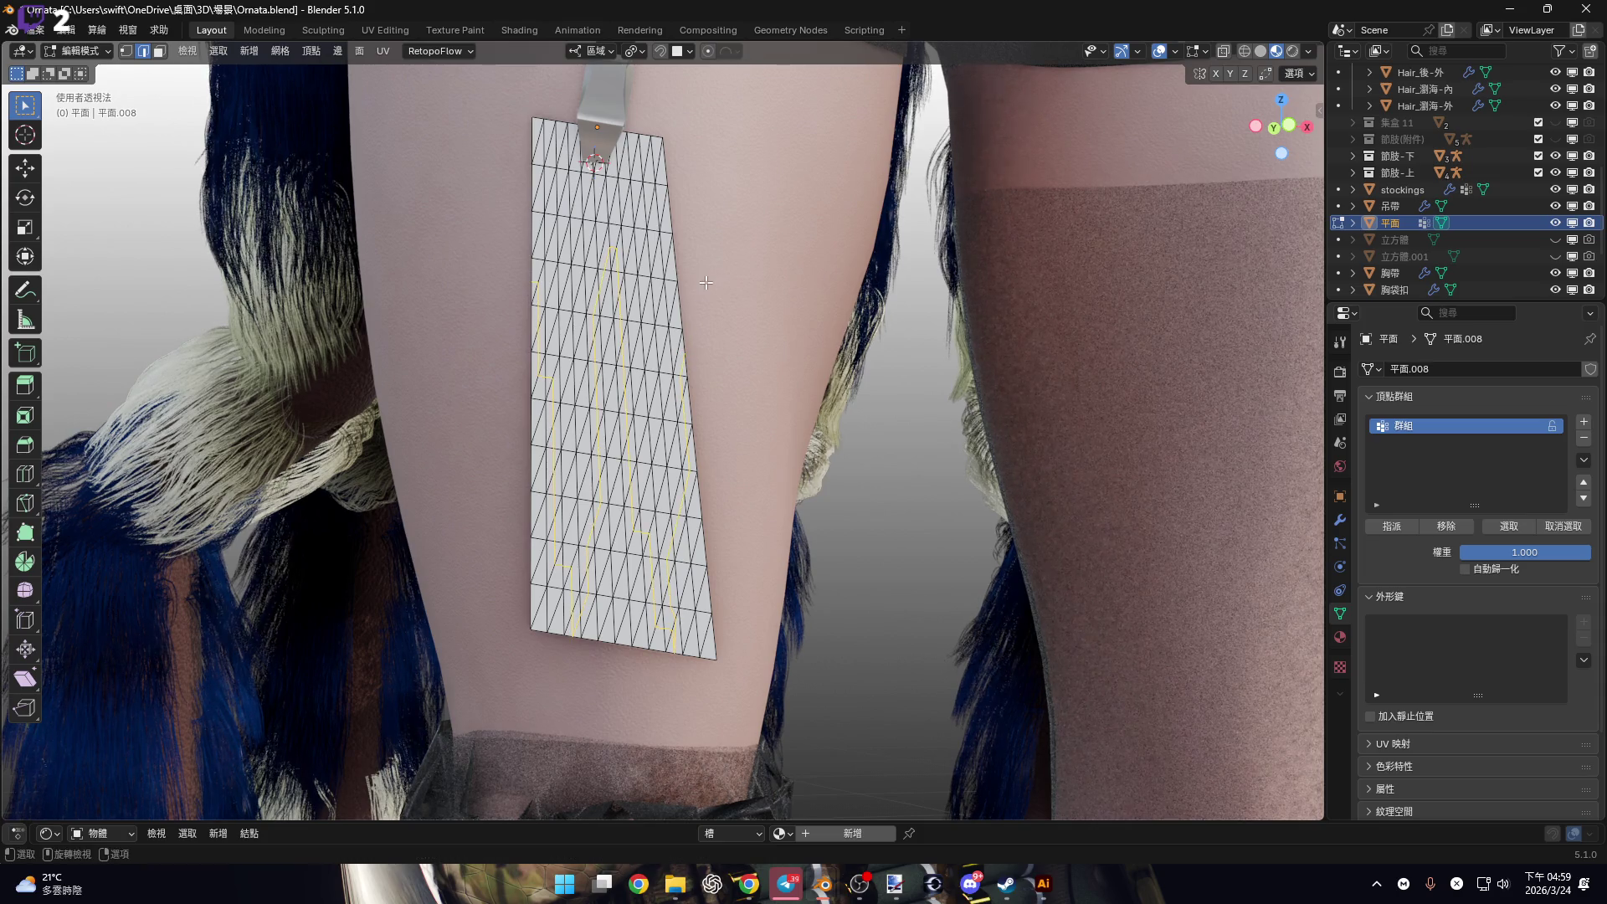
Split the mesh along the cuts with Faces & Edges by Vertices.
middle_drag(708, 298, 699, 313)
key(alt+m)
click(699, 313)
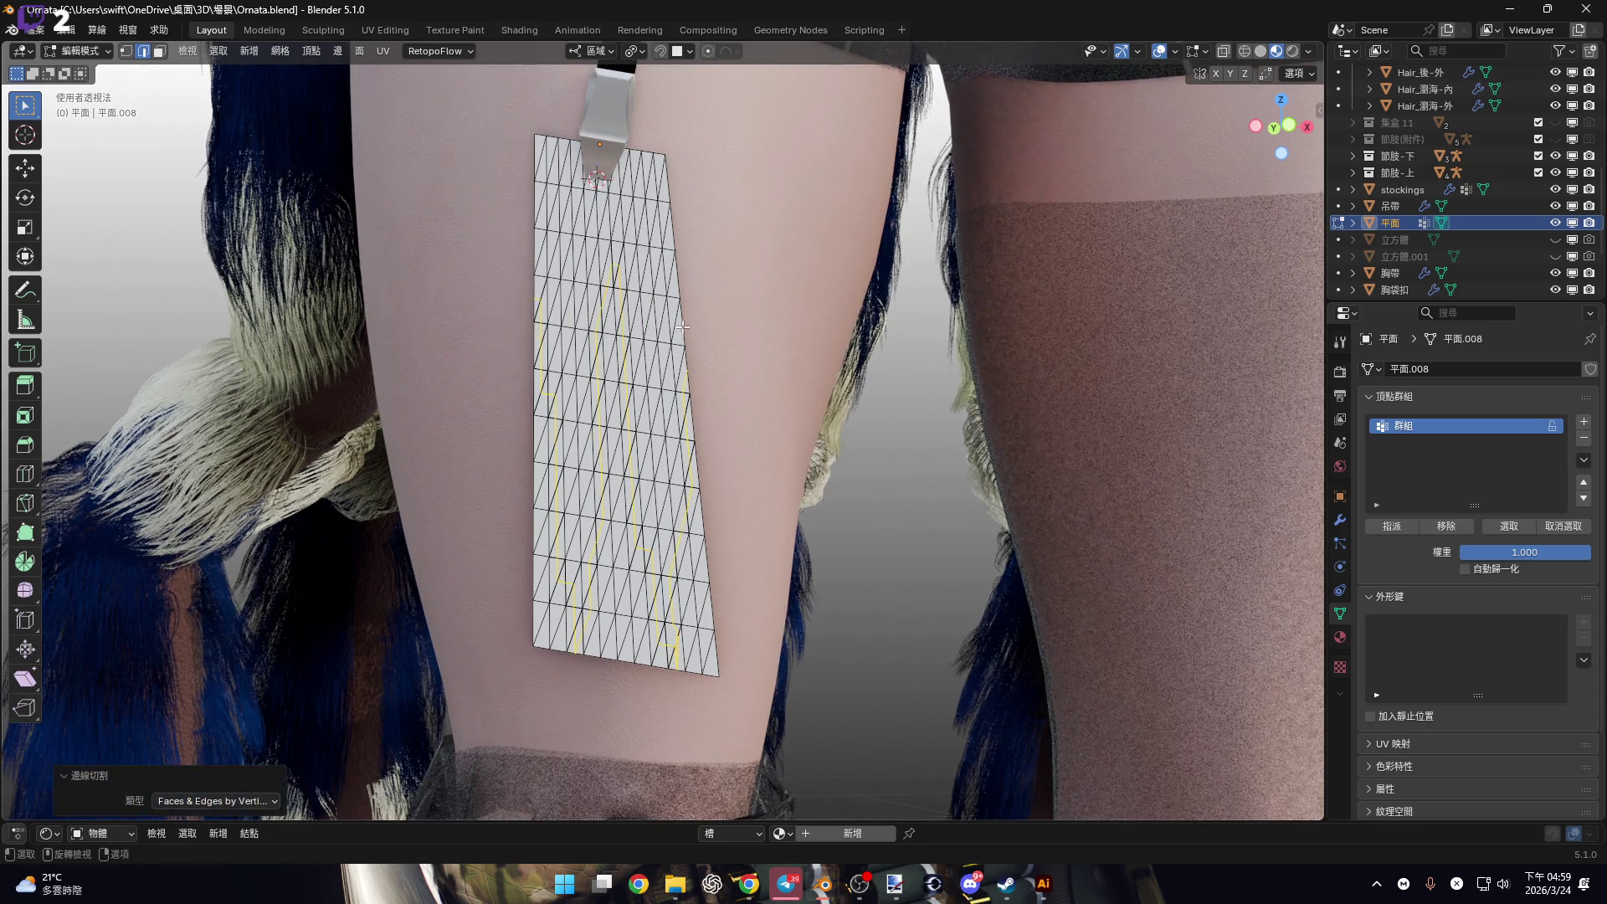
scroll(639, 351, up, 3)
scroll(638, 351, down, 5)
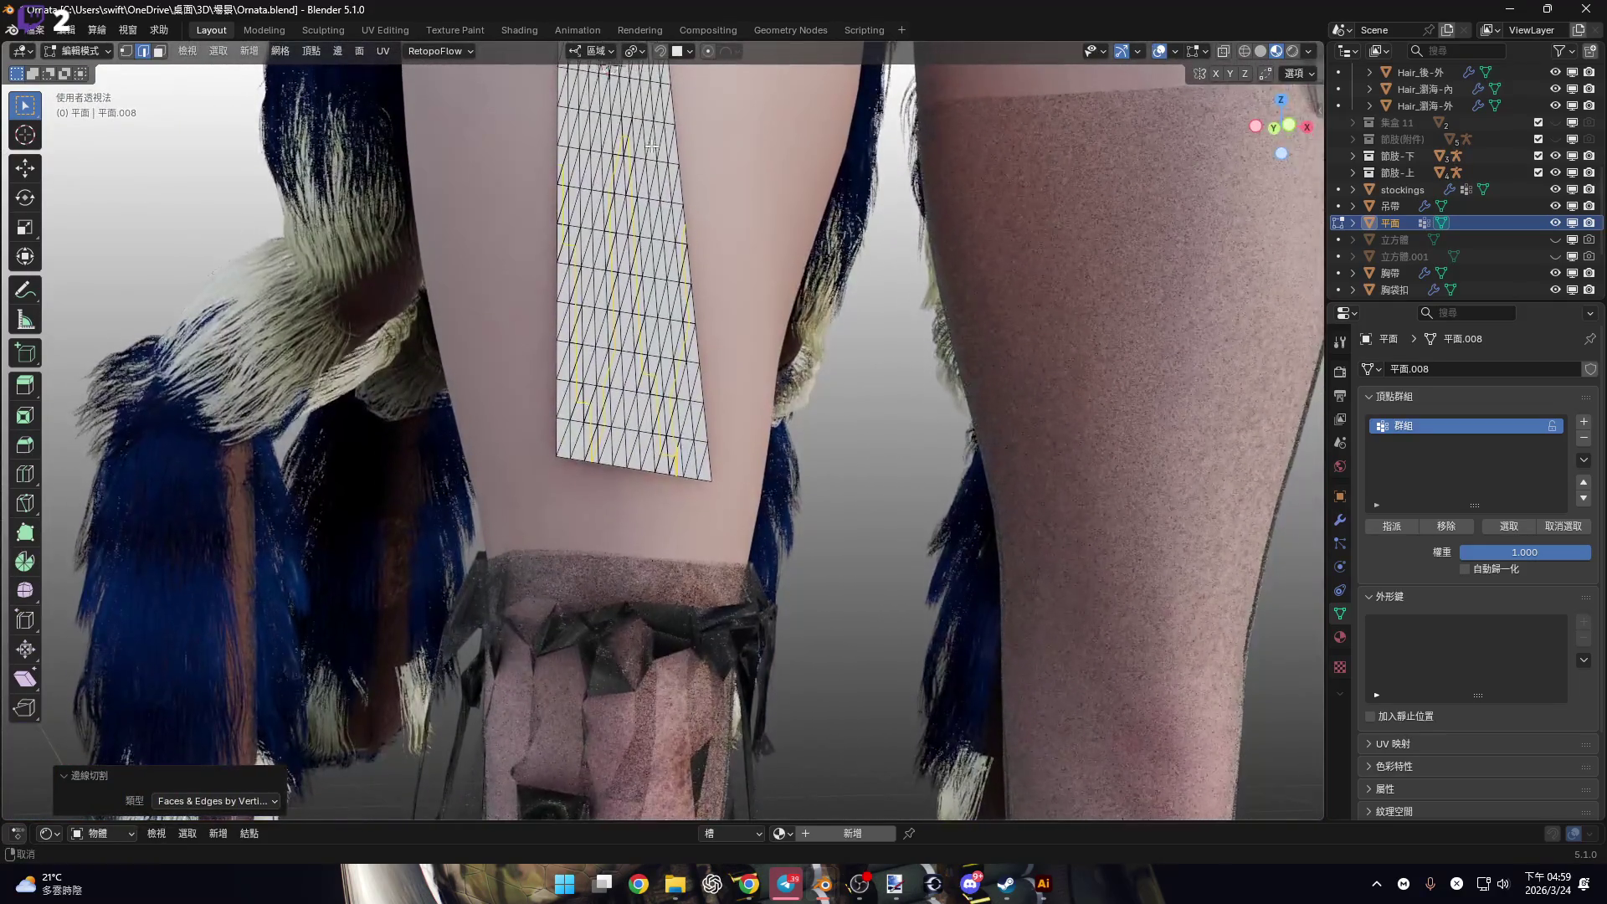
middle_drag(638, 351, 632, 586)
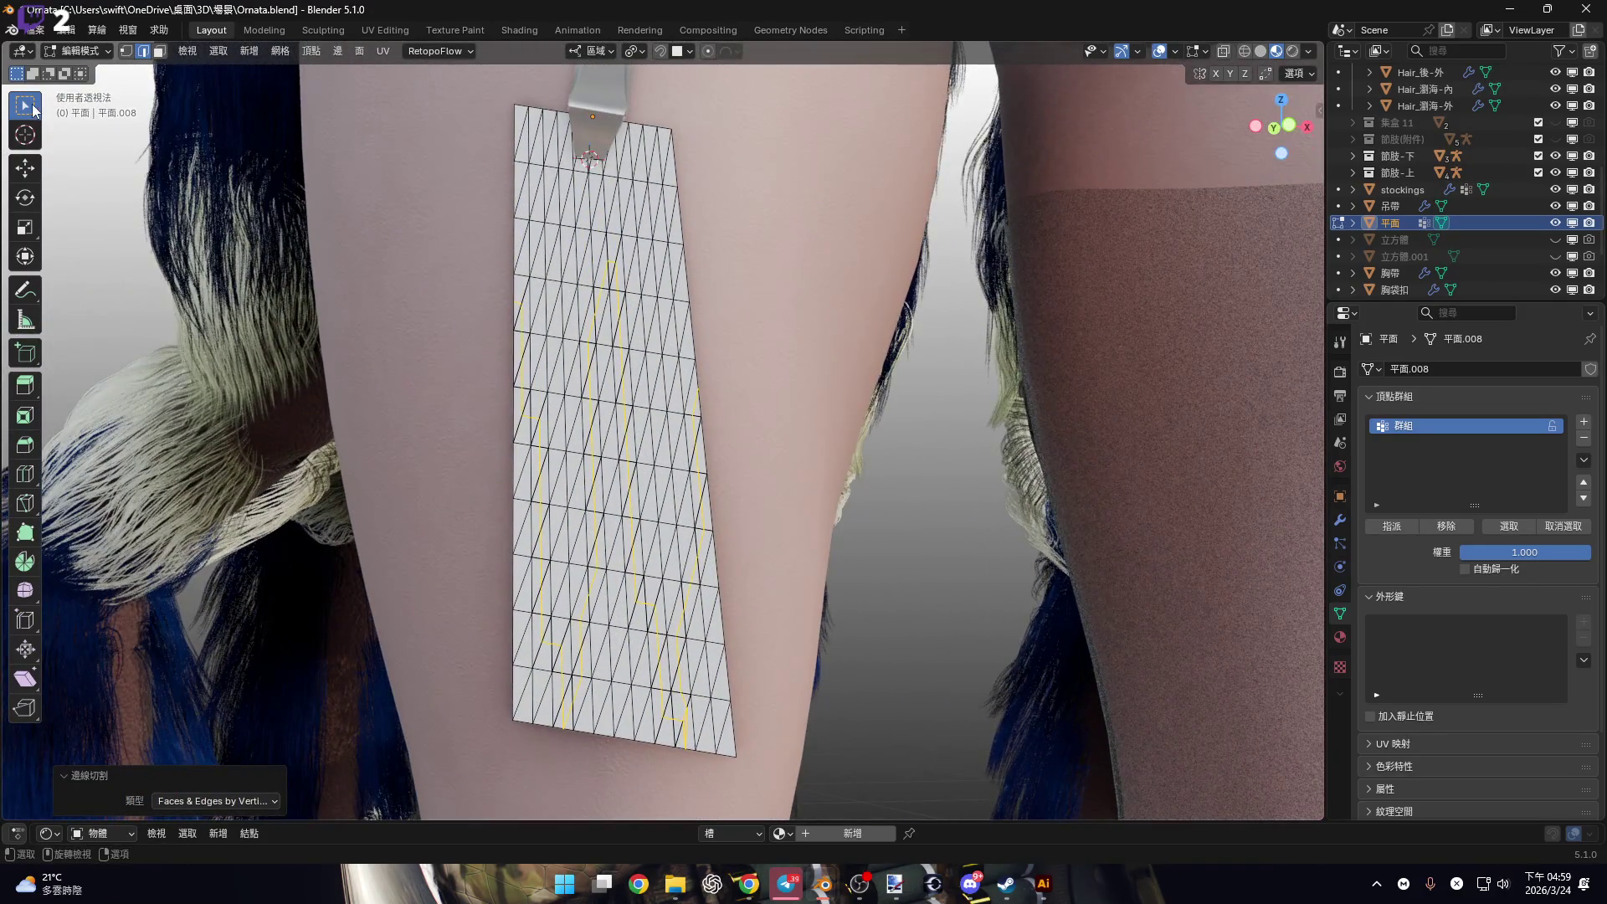
scroll(698, 324, down, 2)
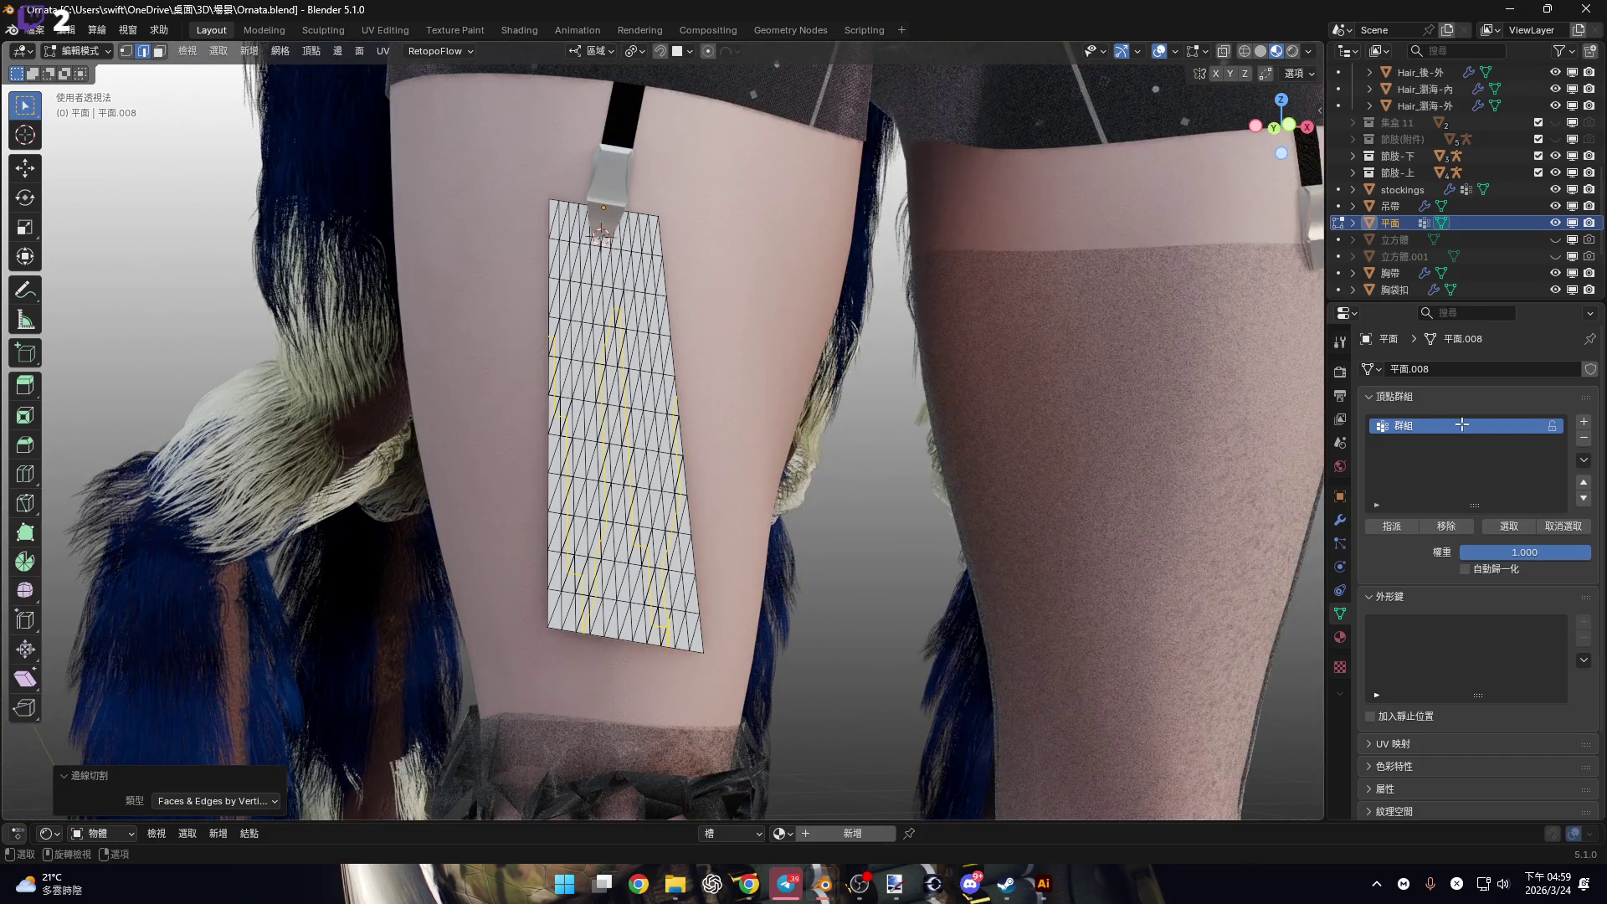
In Object Mode, add Cloth physics to the plane using the Silk preset.
key(Tab)
click(1340, 520)
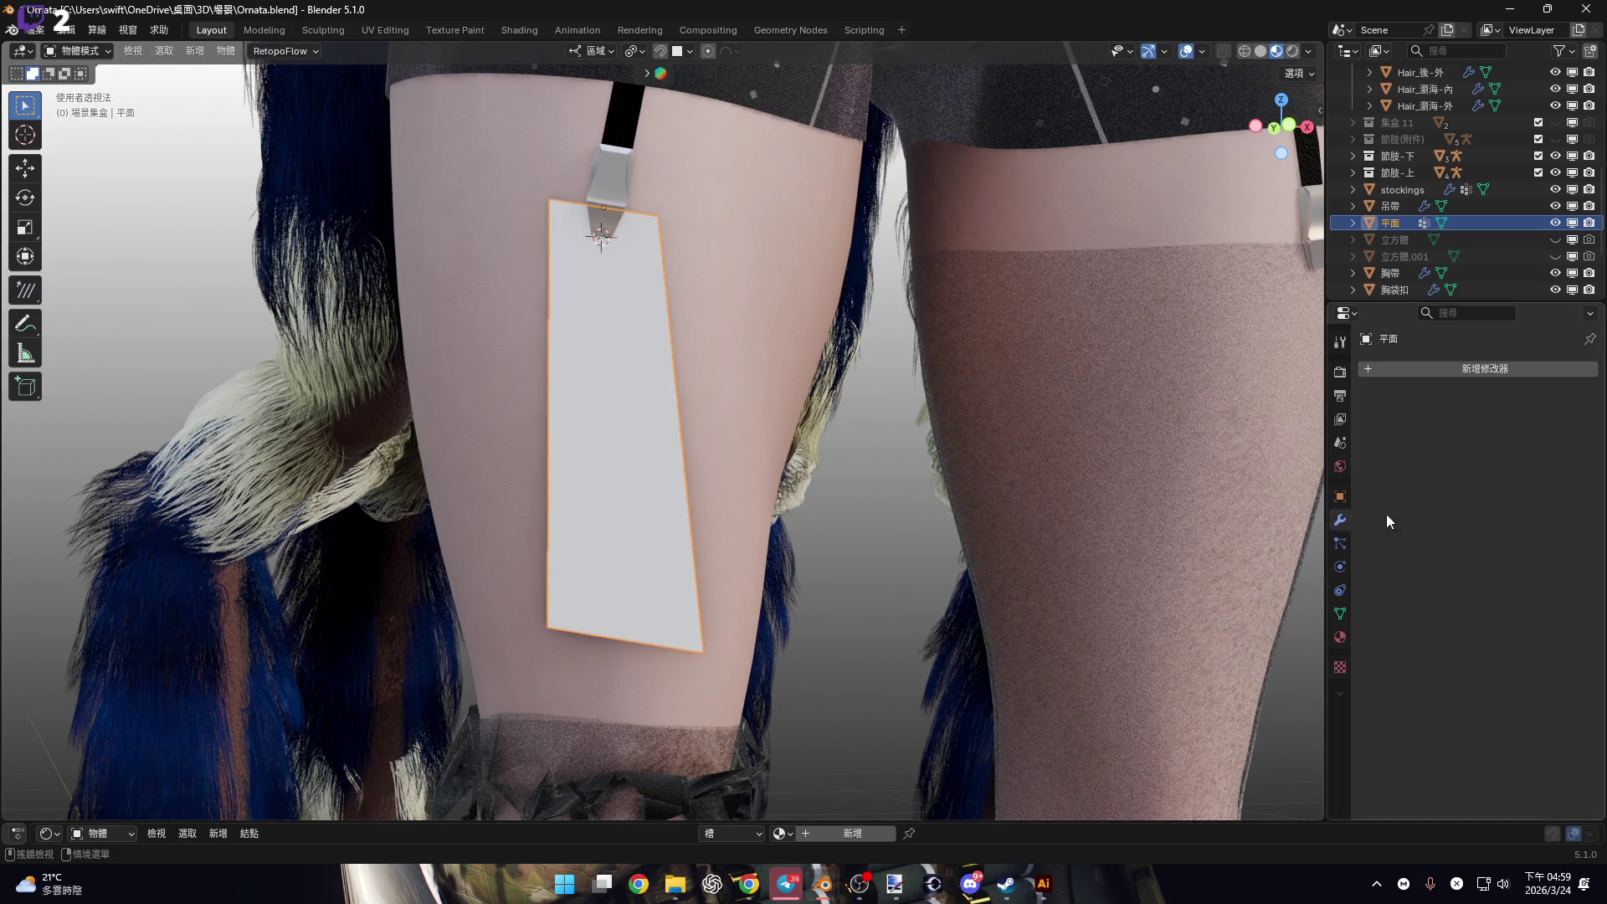
click(1340, 543)
click(1342, 566)
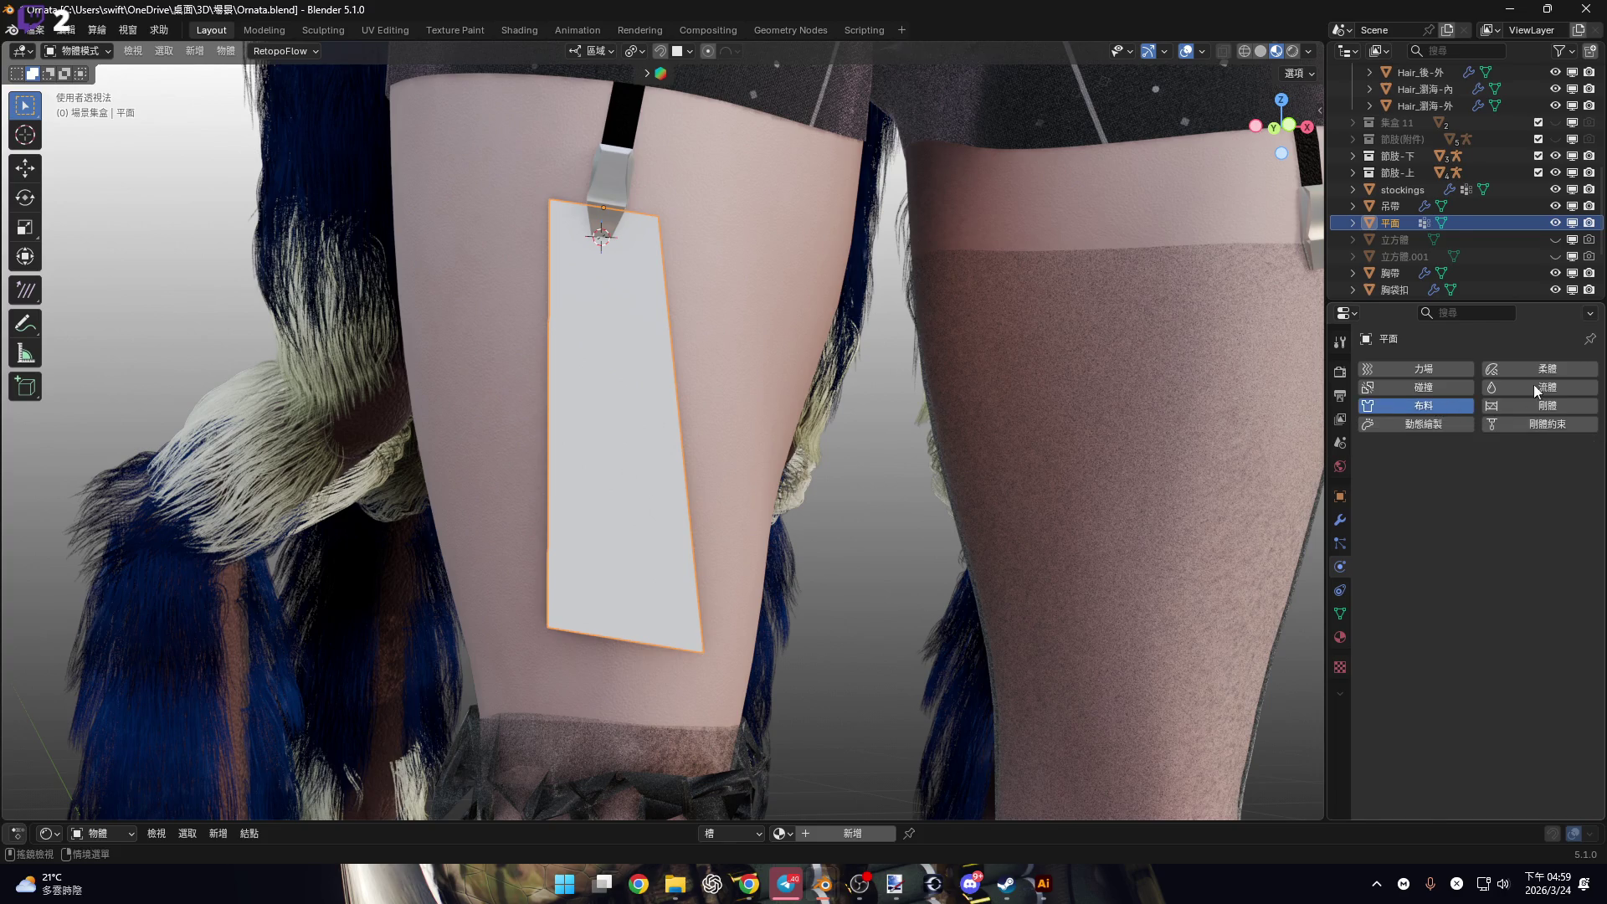
click(1435, 405)
click(1576, 456)
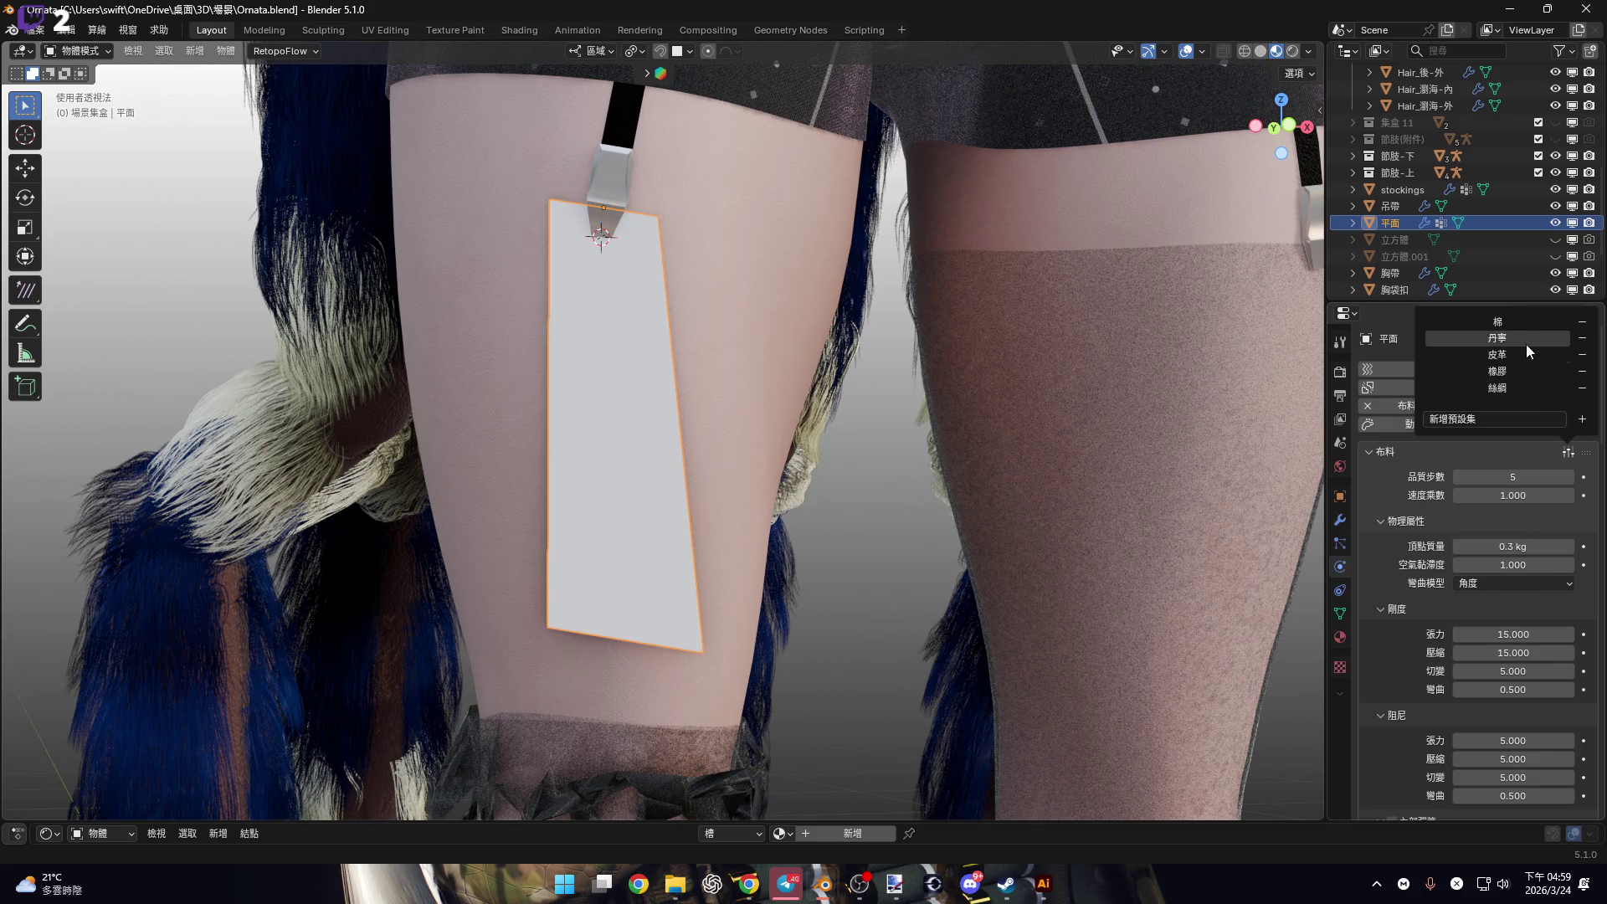
click(1517, 387)
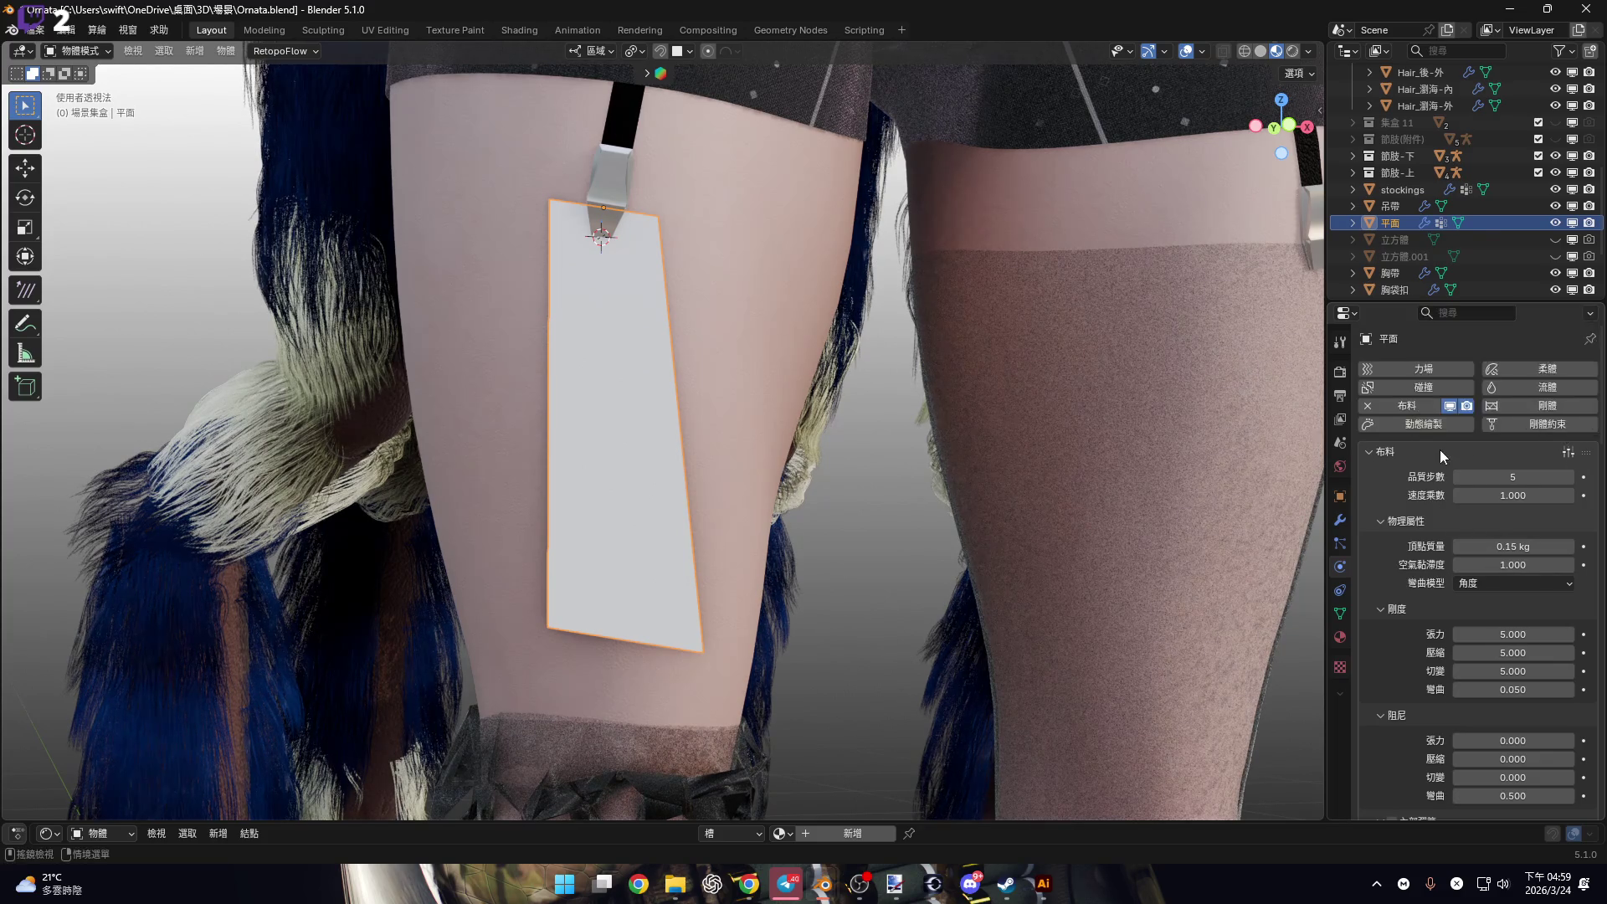
Raise the cloth's Collision Quality to 10.
scroll(1444, 469, down, 15)
scroll(1465, 544, down, 7)
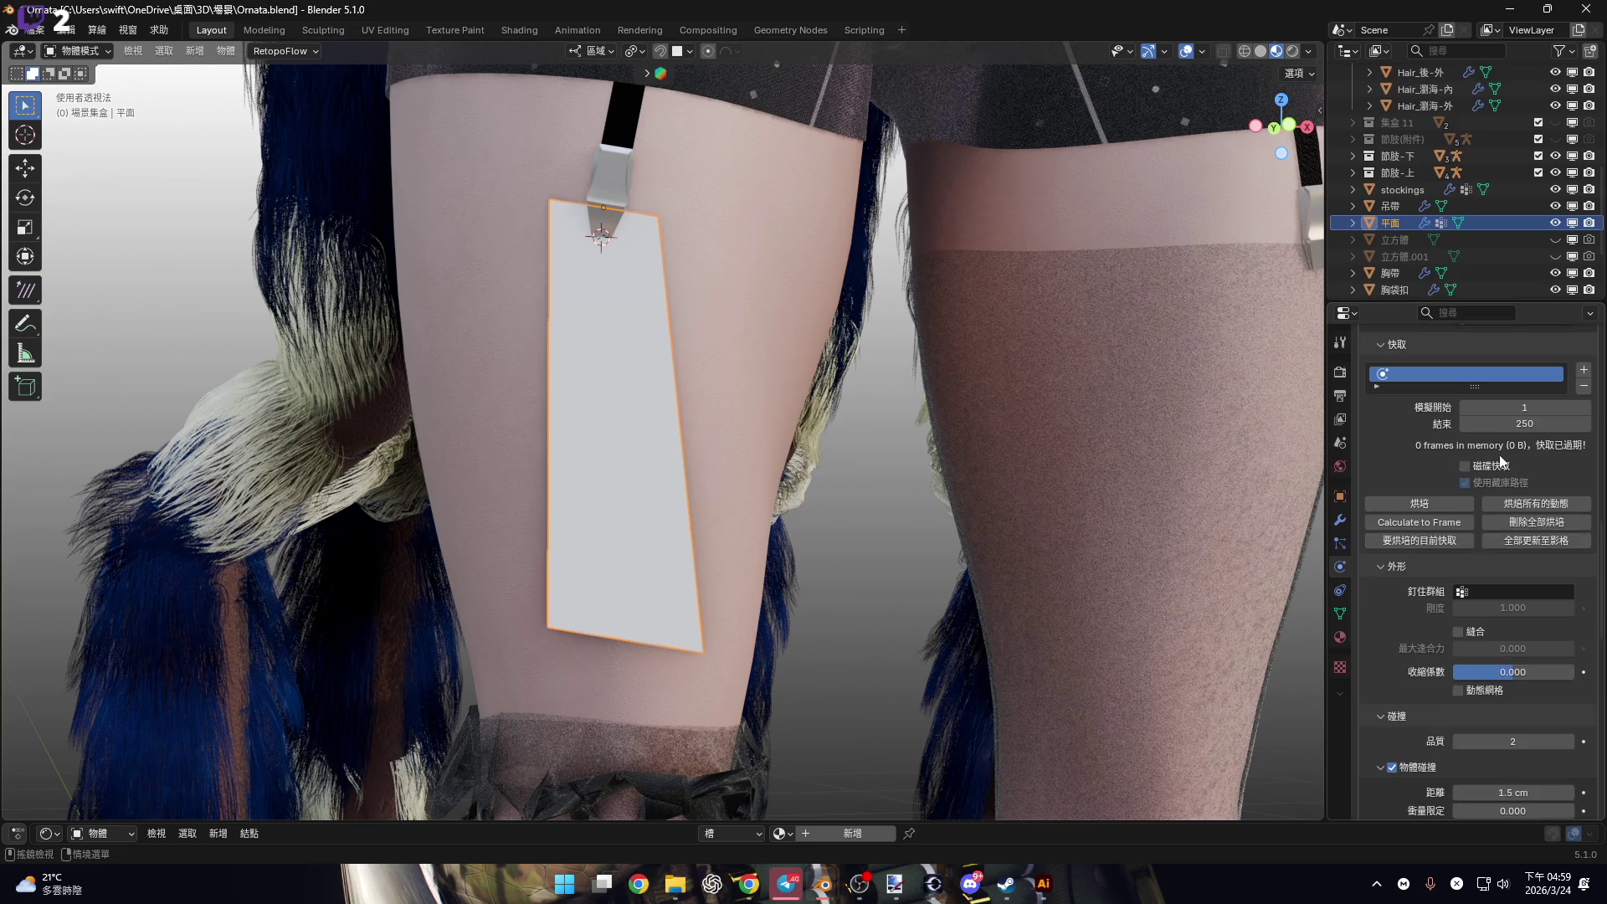
scroll(1470, 545, down, 6)
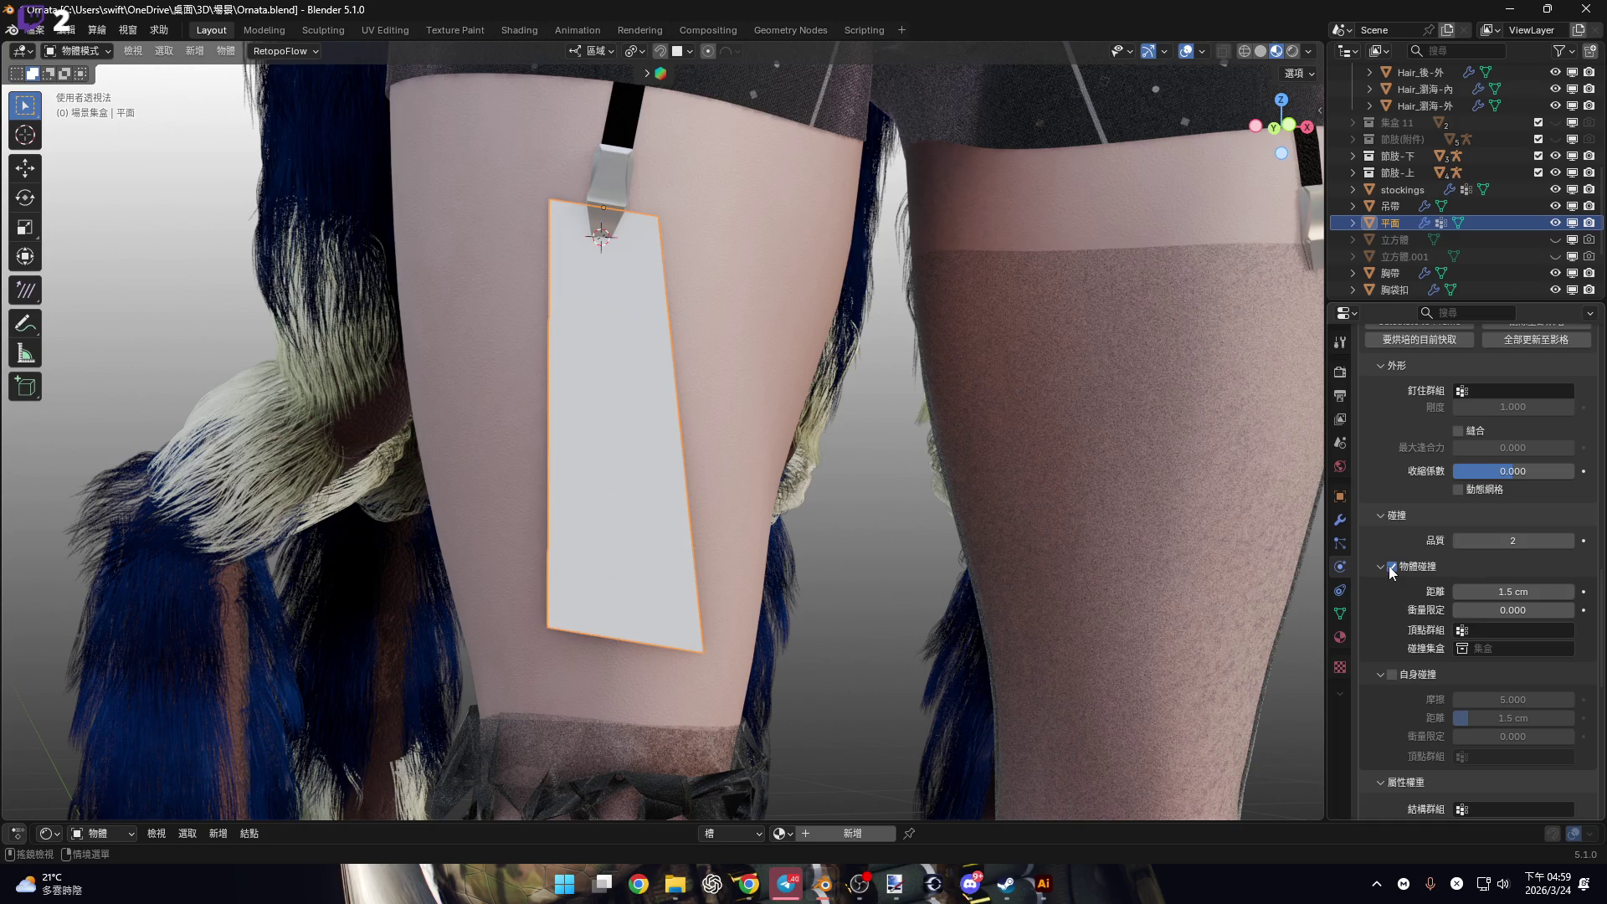
scroll(1407, 578, down, 5)
scroll(1473, 576, up, 3)
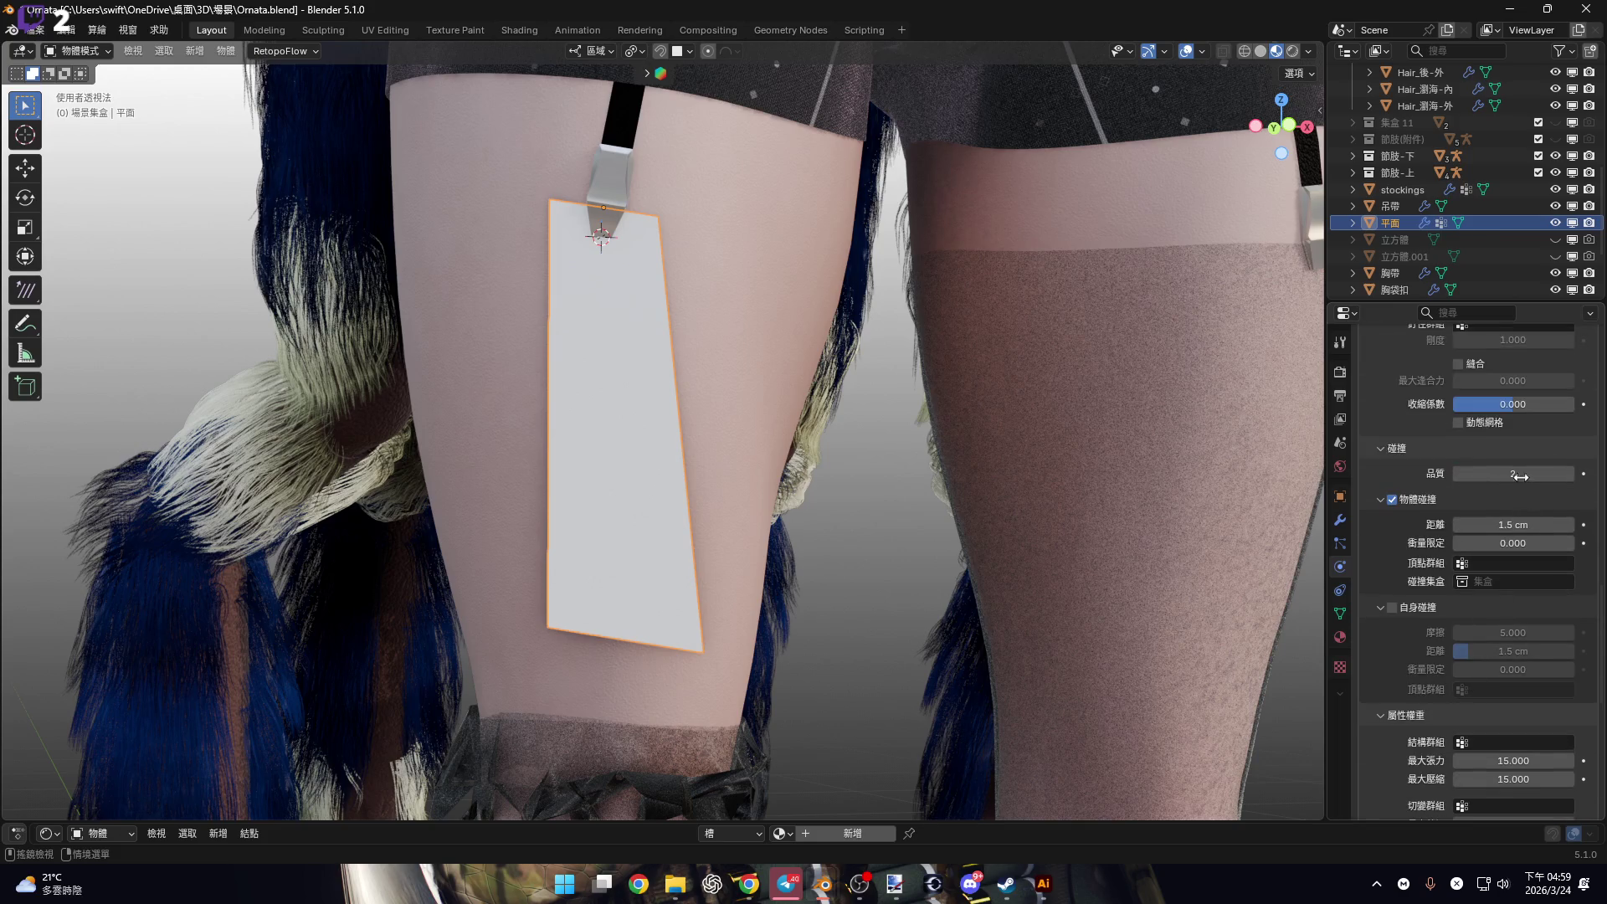
click(1520, 474)
text(10)
key(Return)
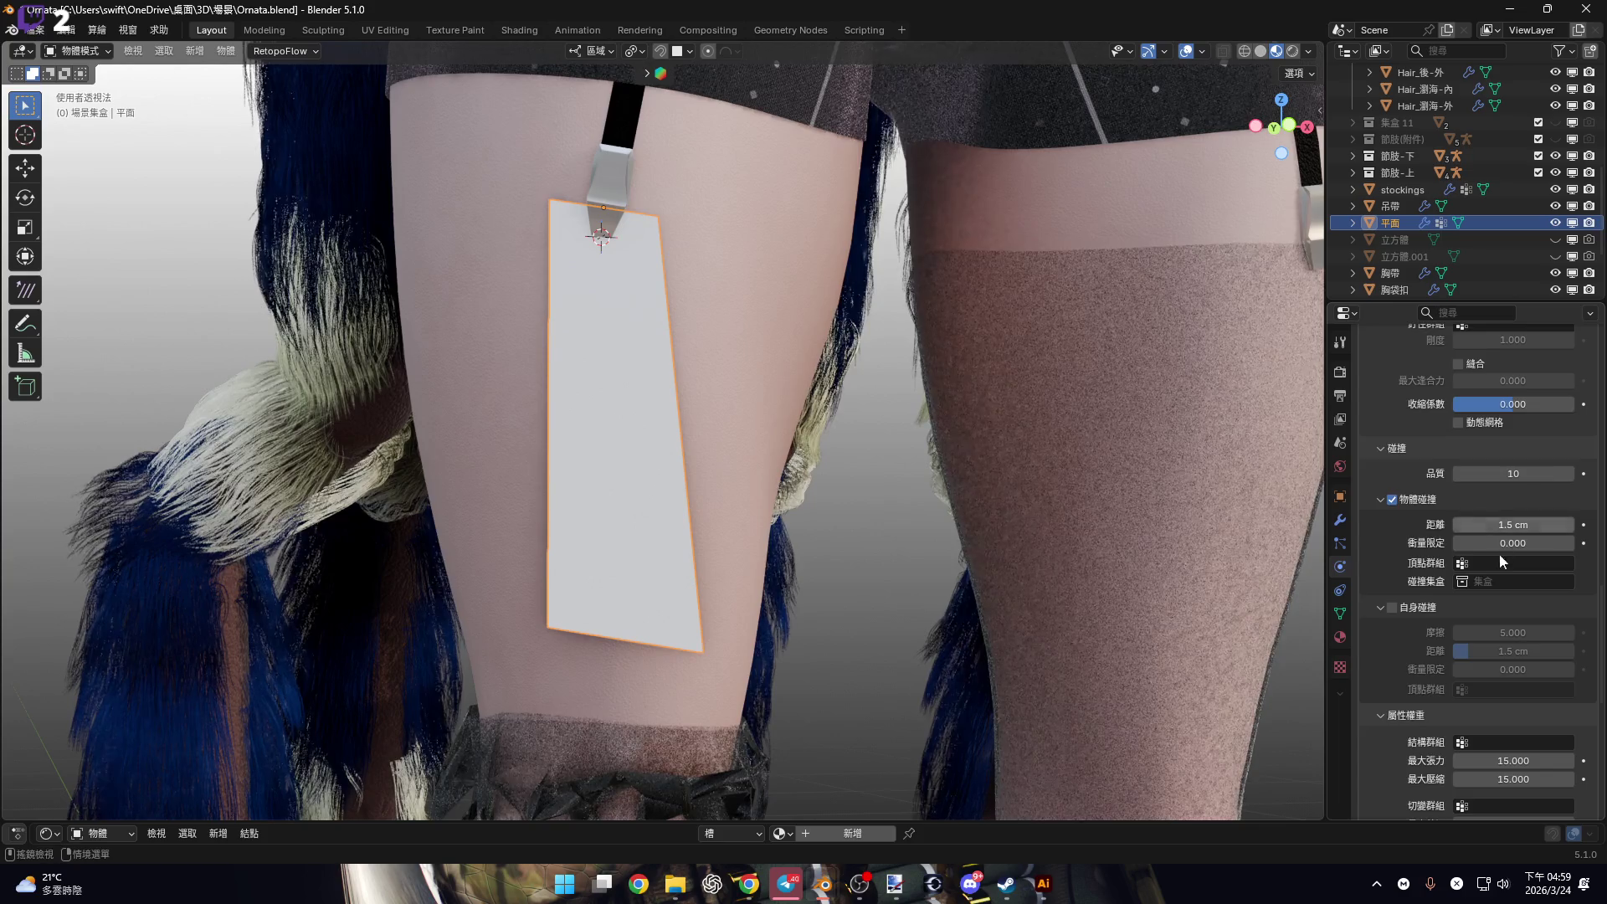
scroll(1487, 578, down, 12)
scroll(1485, 593, up, 9)
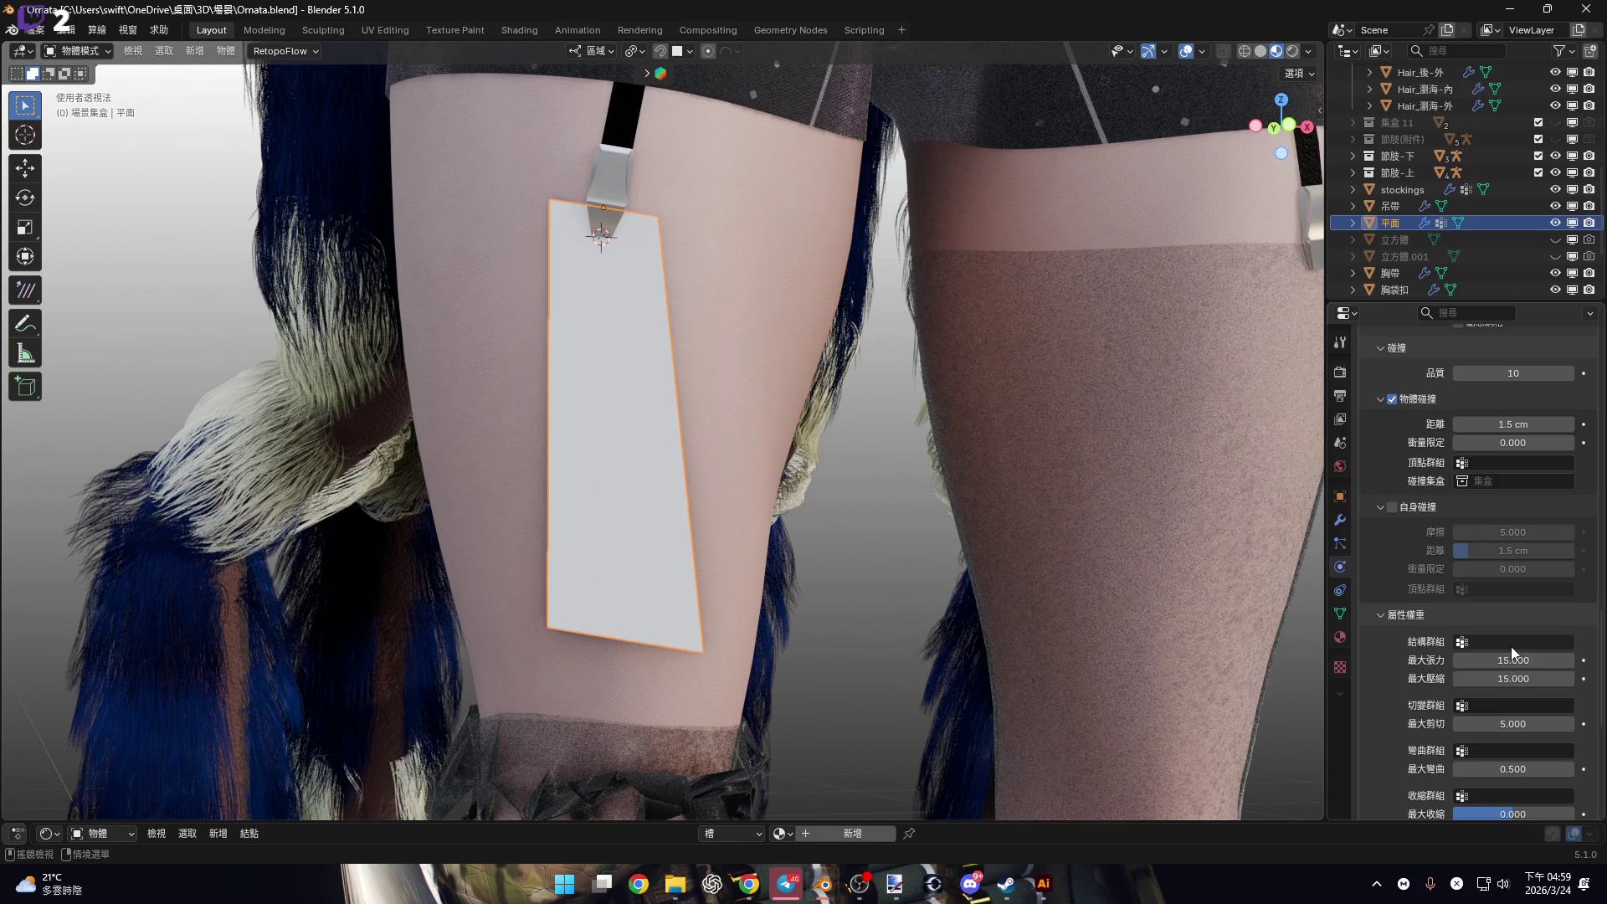
scroll(1510, 643, up, 4)
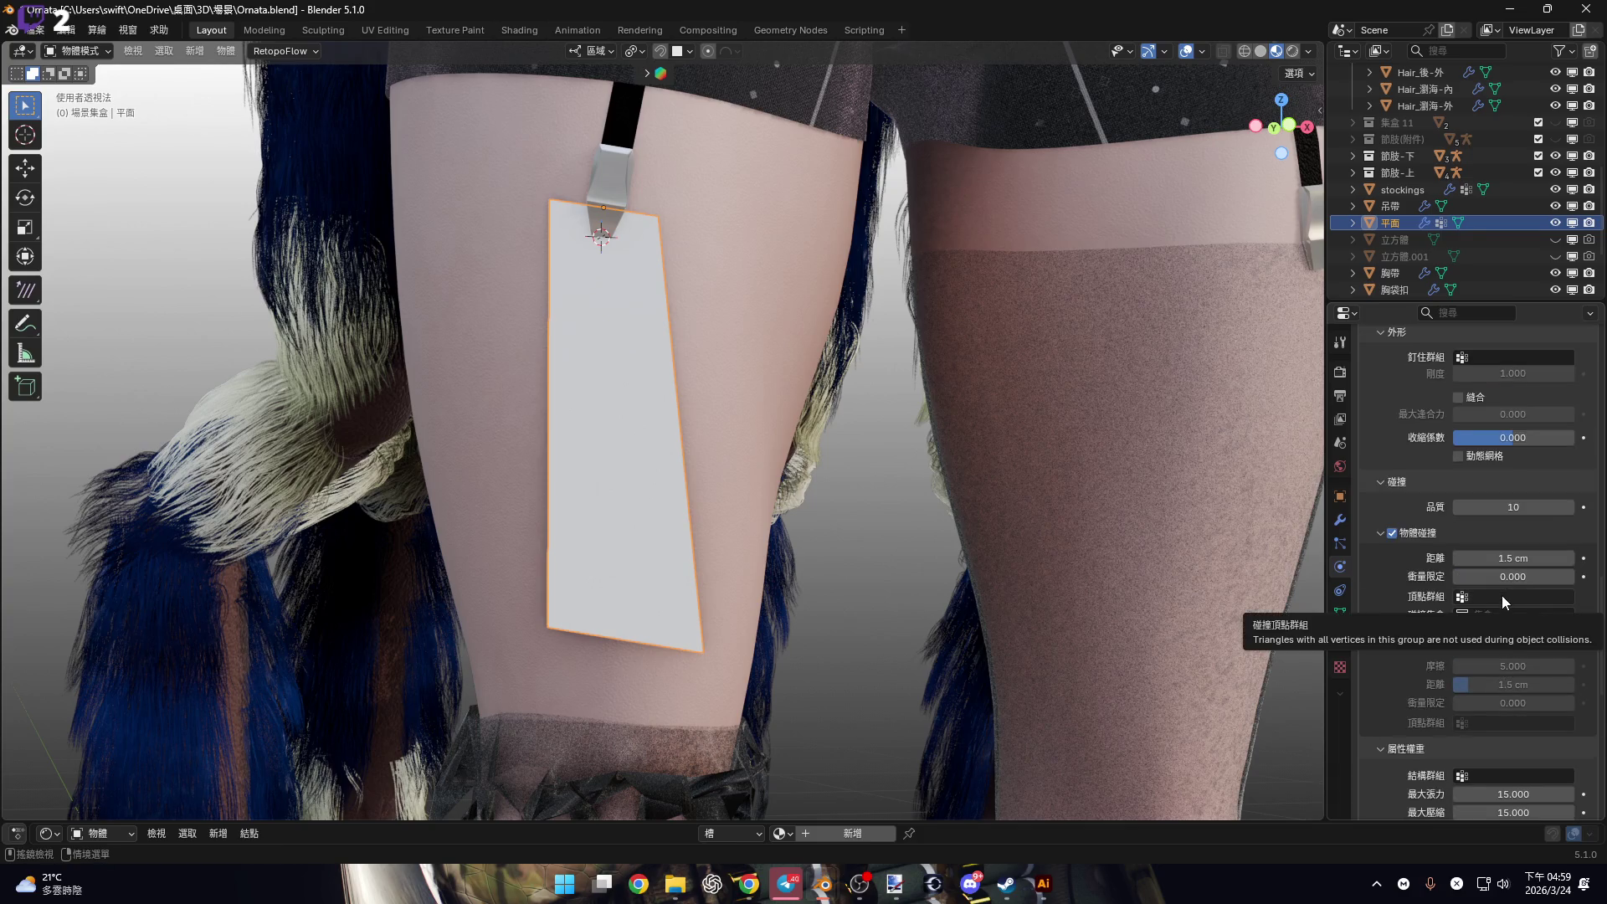
scroll(1498, 536, up, 3)
Choose 群組 as the cloth's Pin Group and bake the 1–250 frame cache.
click(1498, 458)
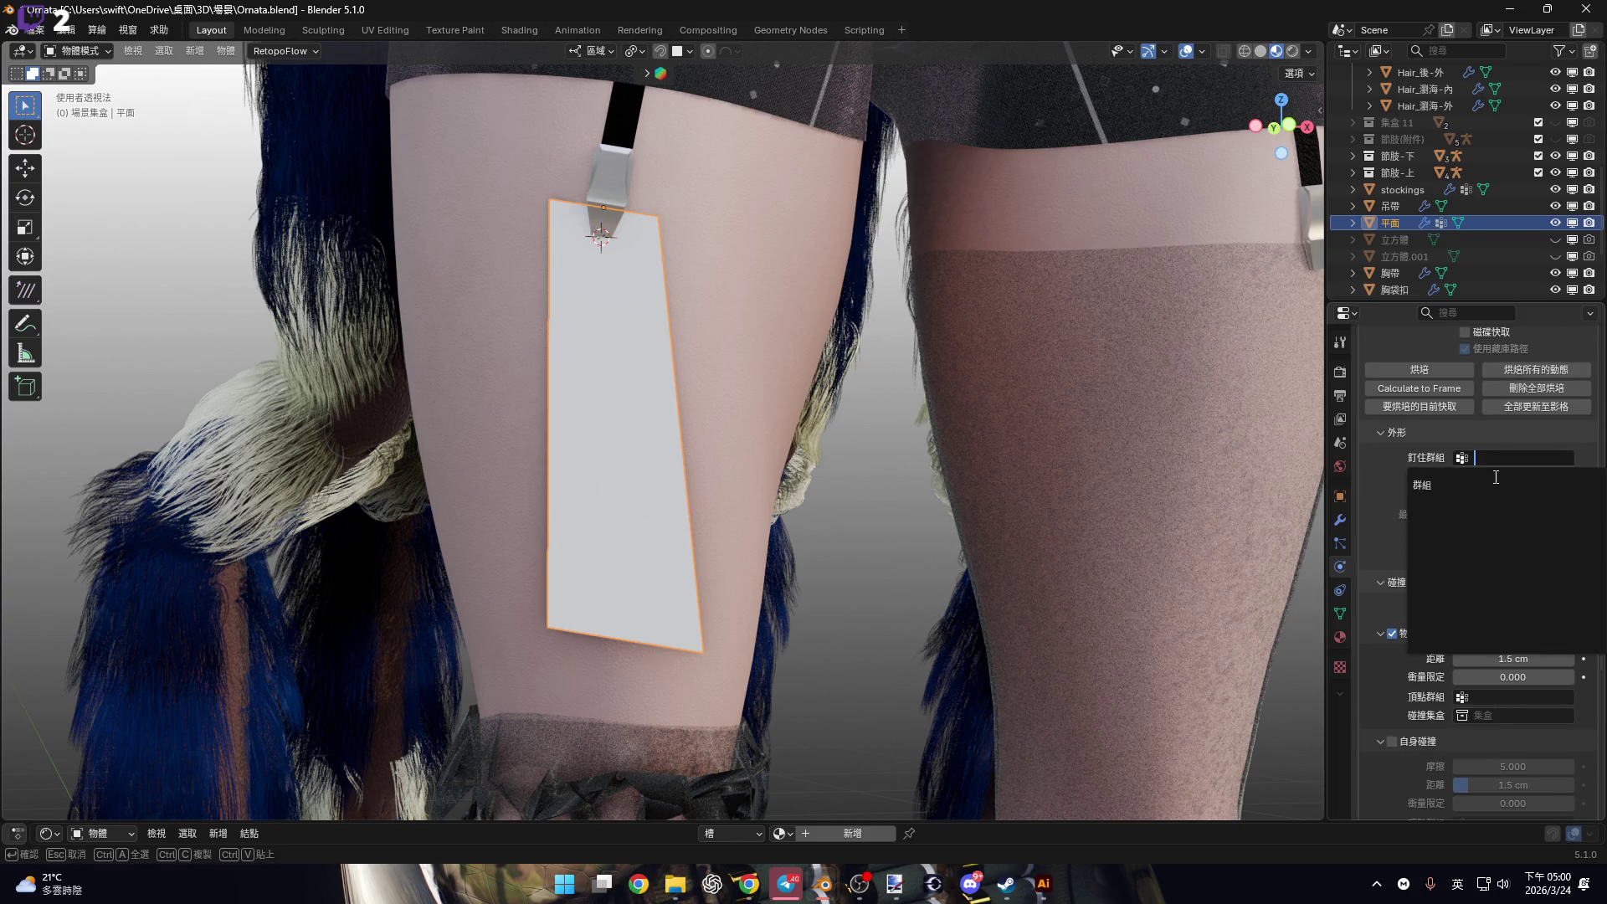
click(1496, 483)
scroll(1445, 530, up, 6)
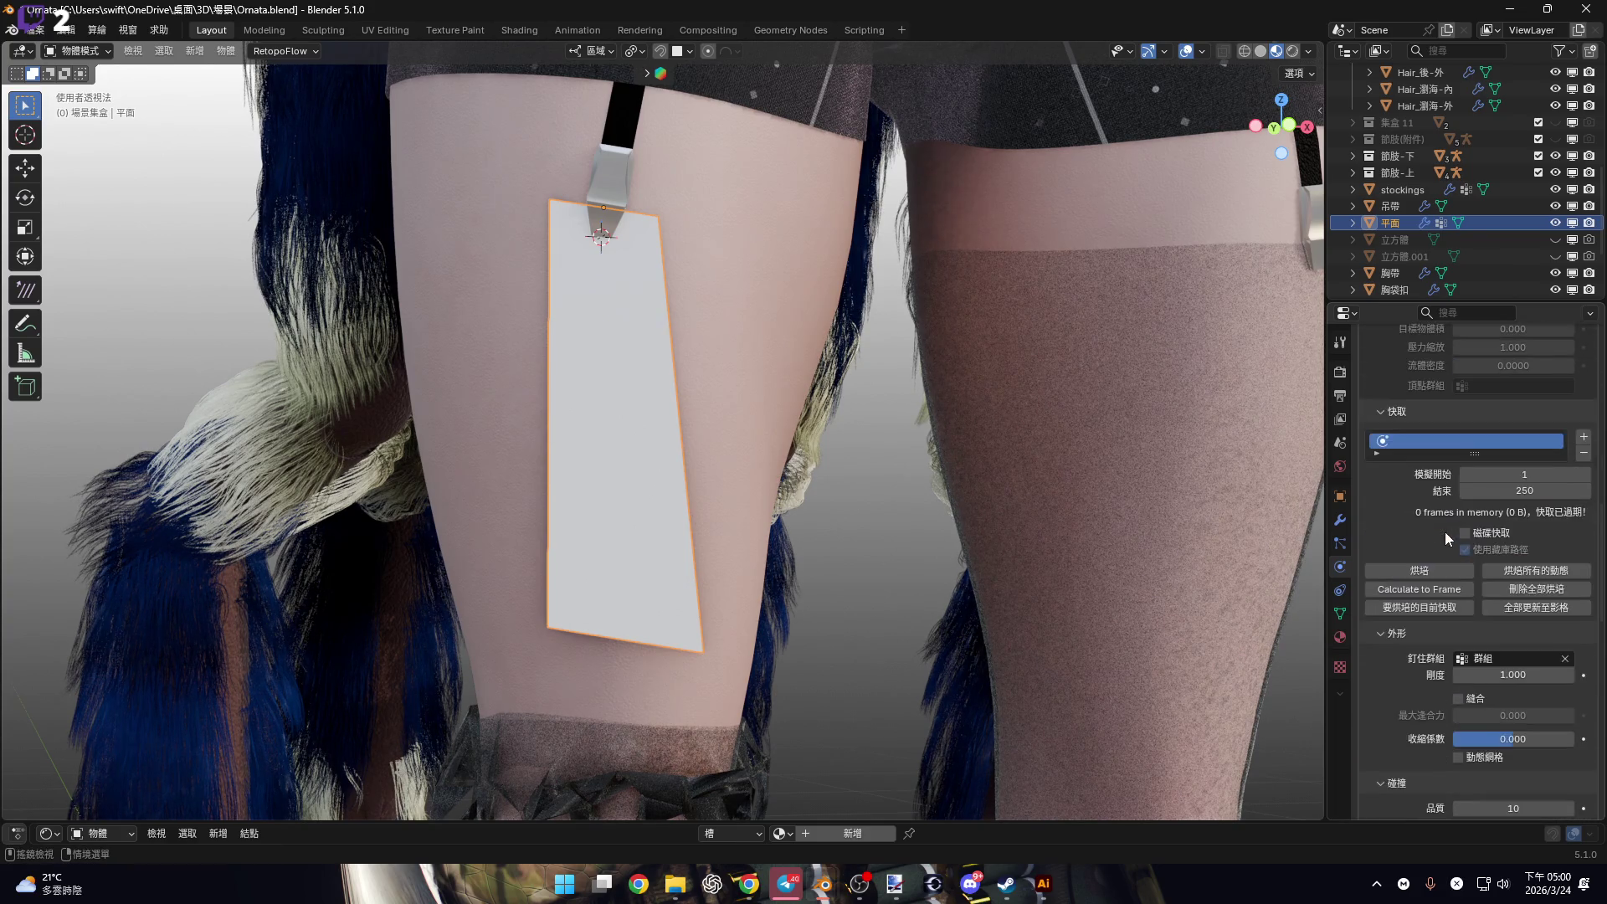
click(1427, 569)
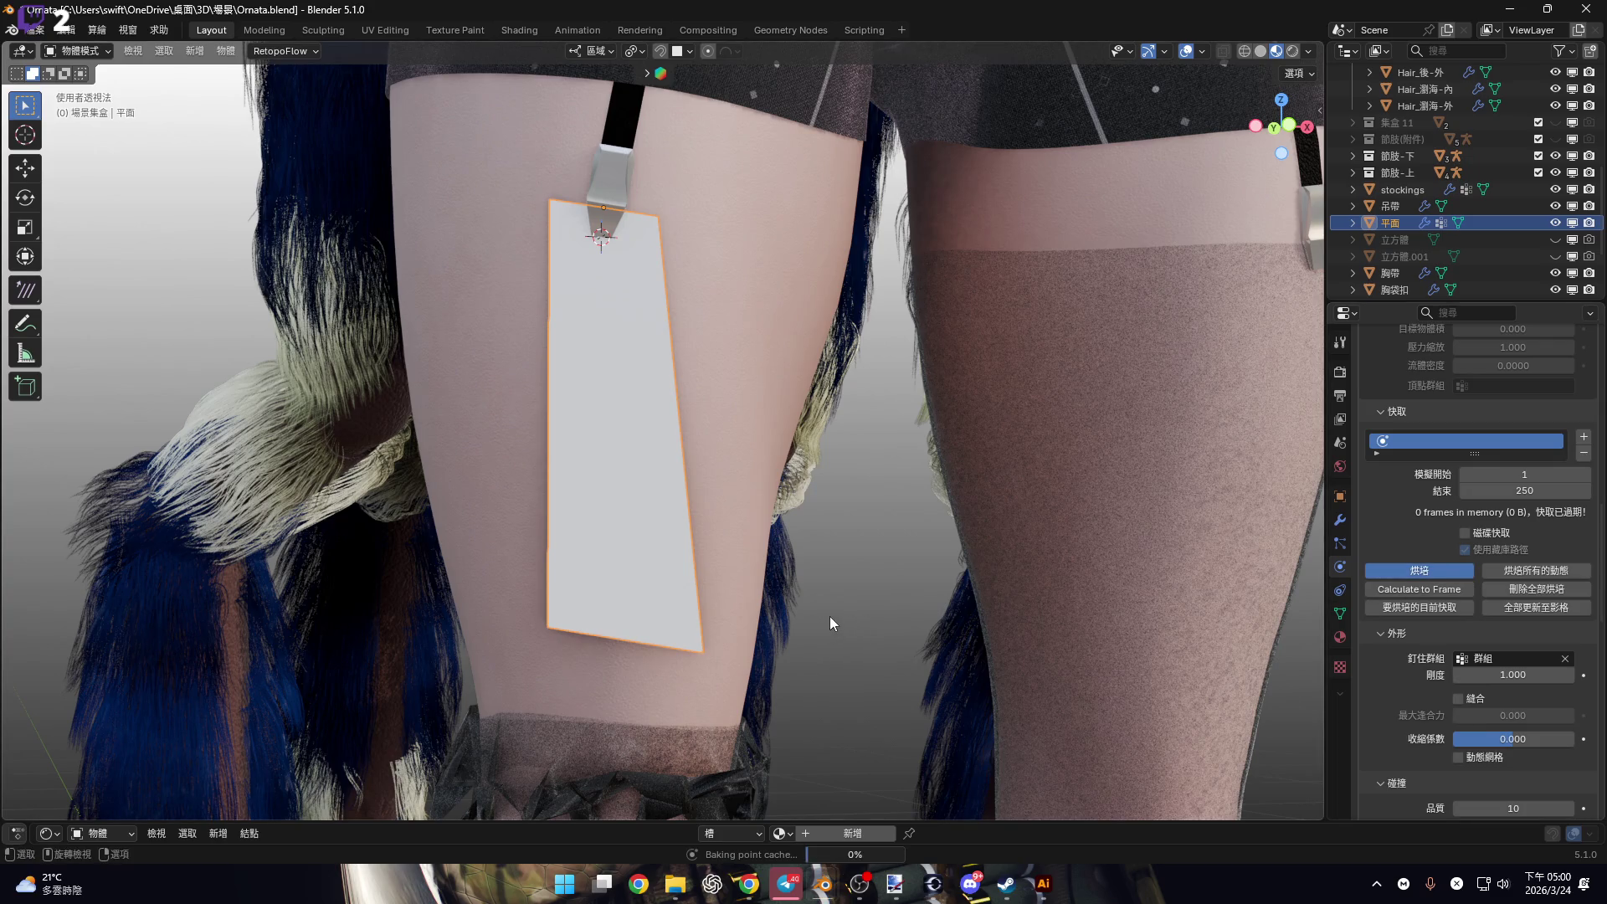